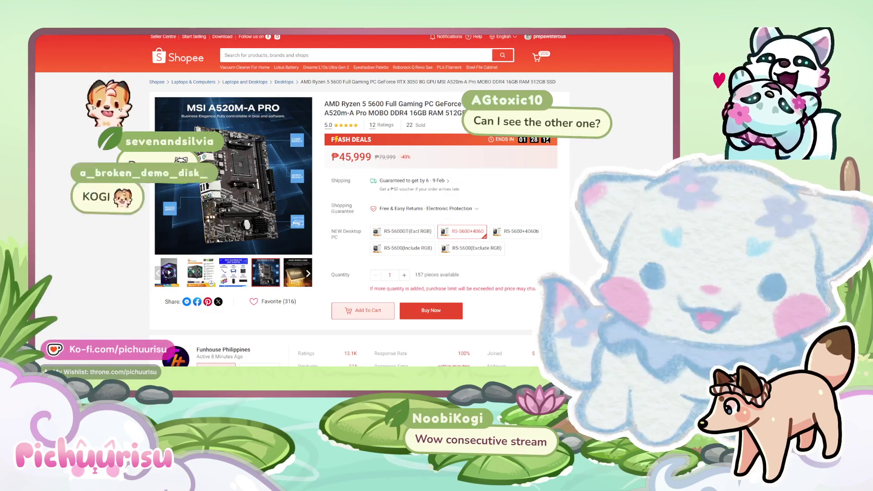
# Switch to the BTZ EARTHSHAKER AMD Athlon build page priced ₱13,085.00.
pyautogui.hotkey('ctrl', 'Tab')
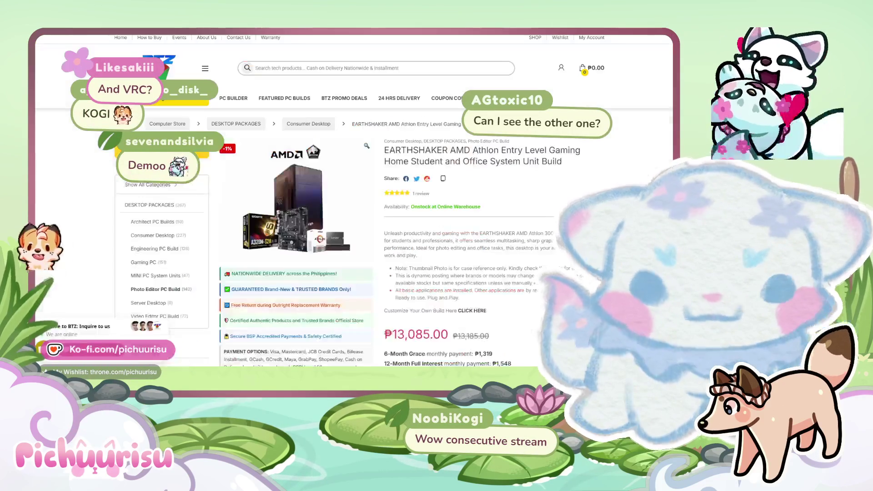
# Browse the ₱39,365 Ryzen 5 build page, then the ₱39,500 HATSU EXPRESS Ryzen 5 5600 page.
pyautogui.scroll(-3, 546, 191)
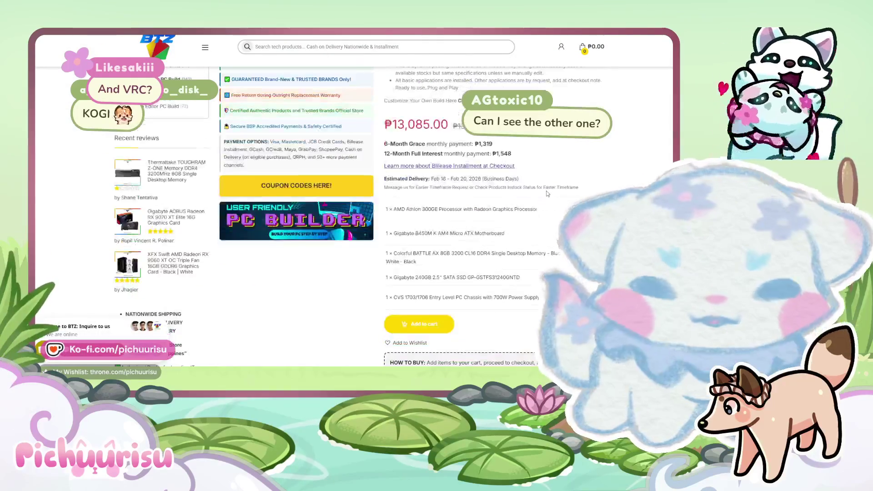
pyautogui.hotkey('ctrl', 'Tab')
pyautogui.scroll(-3, 536, 223)
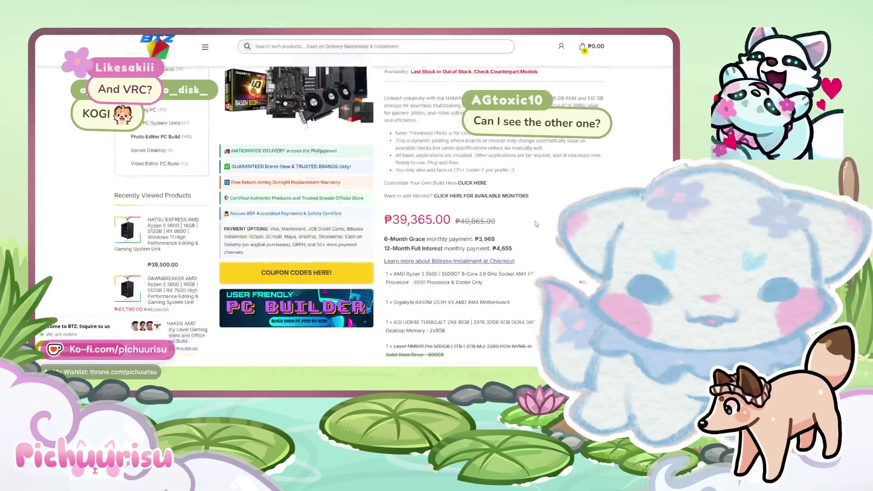
pyautogui.scroll(-2, 536, 224)
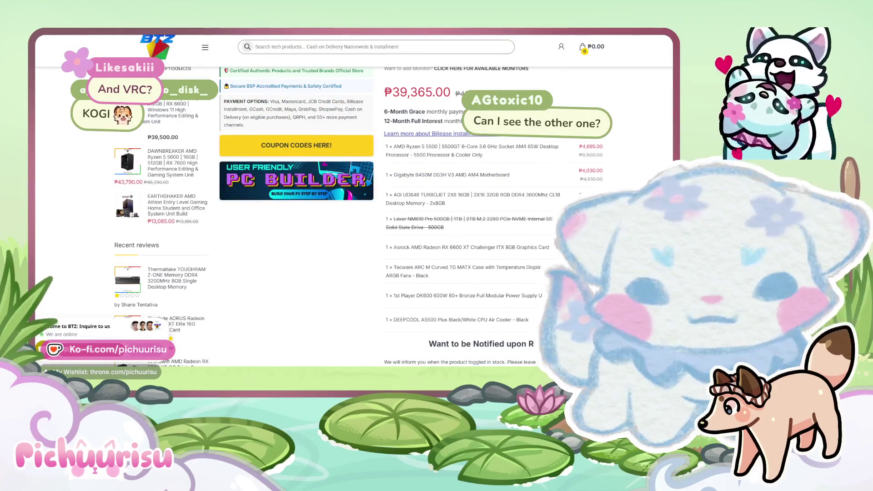
pyautogui.hotkey('ctrl', 'Tab')
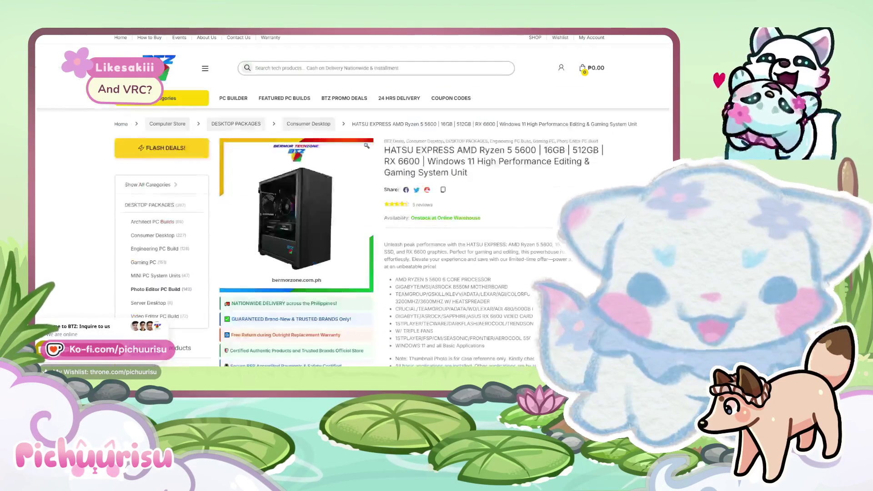
pyautogui.scroll(-2, 355, 205)
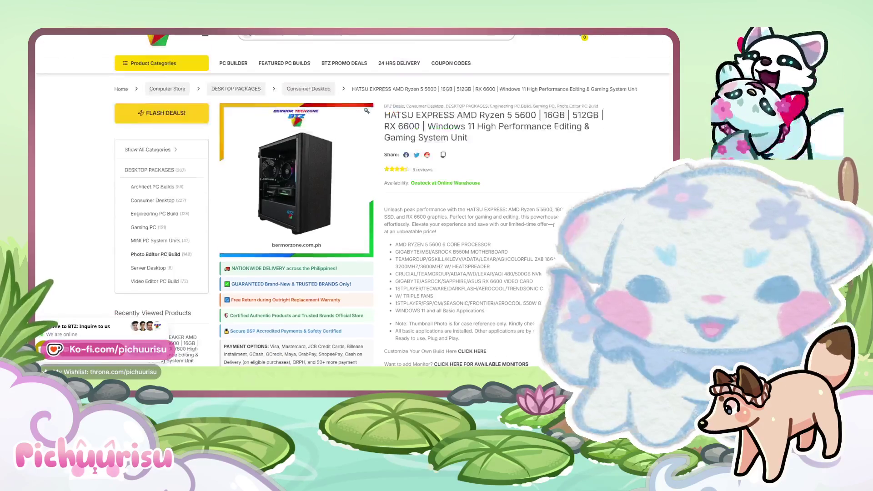
pyautogui.scroll(-5, 355, 204)
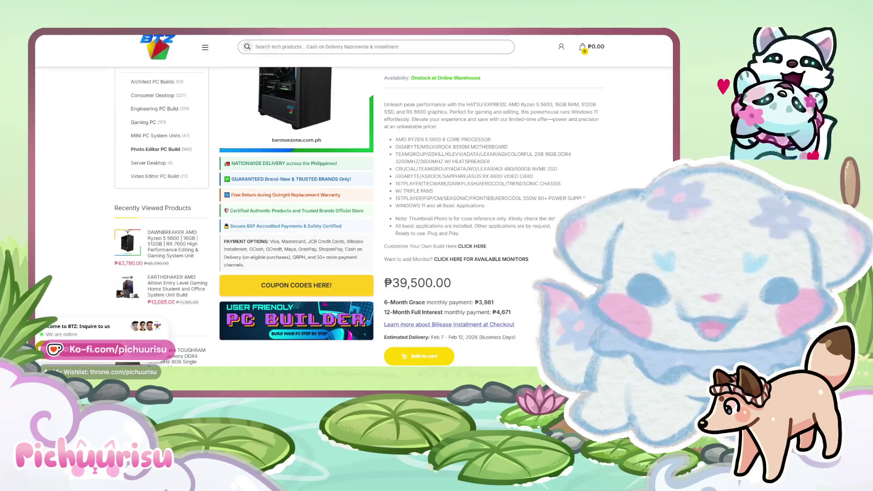
pyautogui.scroll(1, 355, 205)
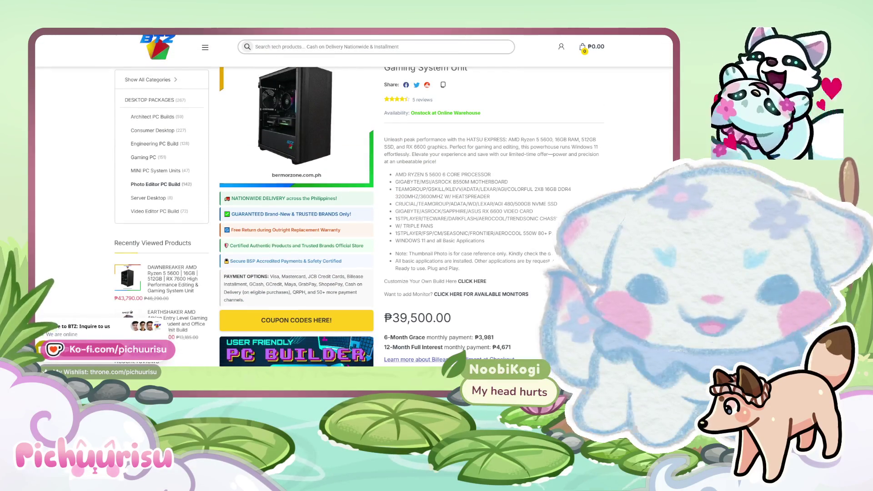
# Compare the two builds back and forth, ending on the ₱39,365 build's parts list.
pyautogui.hotkey('ctrl', 'shift', 'Tab')
pyautogui.scroll(-1, 354, 205)
pyautogui.scroll(3, 355, 205)
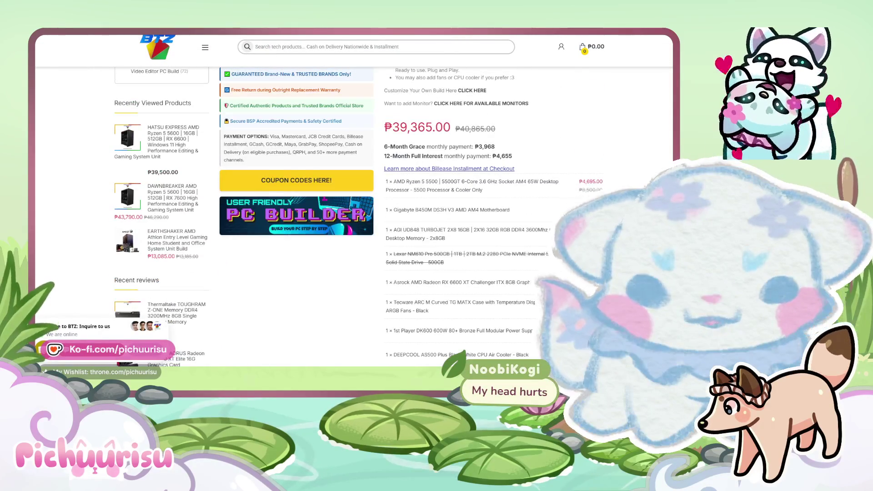
pyautogui.hotkey('ctrl', 'Tab')
pyautogui.hotkey('ctrl', 'shift', 'Tab')
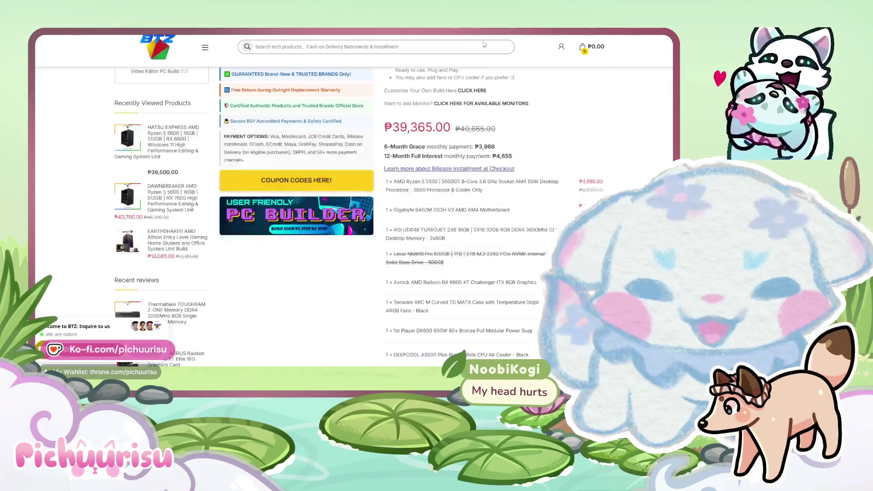
pyautogui.scroll(-1, 354, 204)
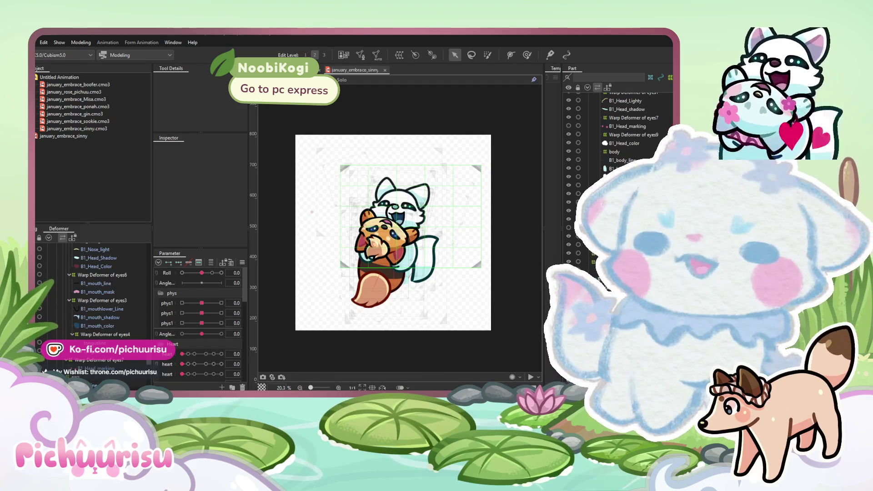
# Bring the BTZ store page back from Cubism Editor and open the HATSU EXPRESS listing.
pyautogui.hotkey('alt', 'Tab')
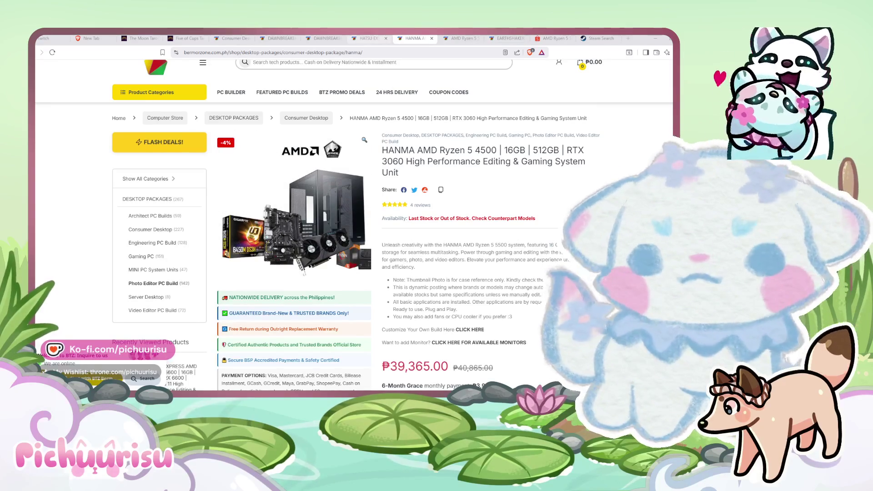
pyautogui.click(369, 38)
# Compare HATSU EXPRESS with HANMA, scroll to the ₱39,500.00 price, then return to Cubism Editor.
pyautogui.scroll(5, 477, 290)
pyautogui.scroll(-5, 477, 290)
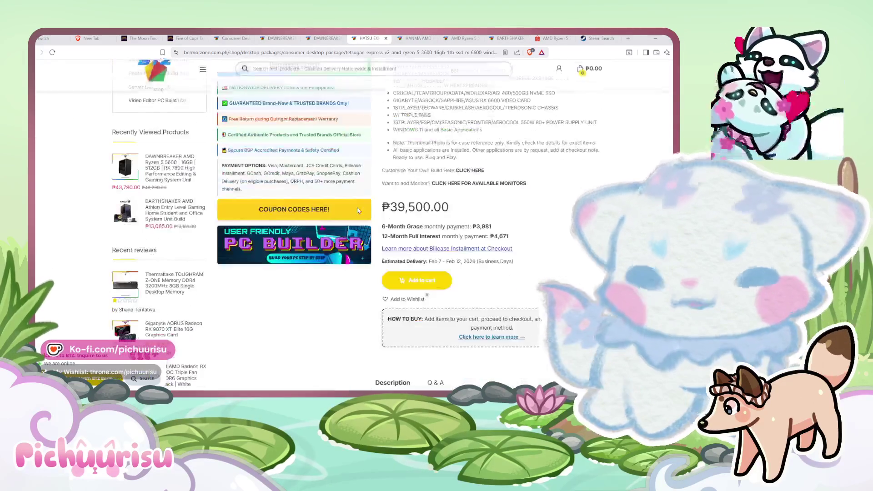
pyautogui.scroll(3, 477, 290)
pyautogui.scroll(3, 426, 175)
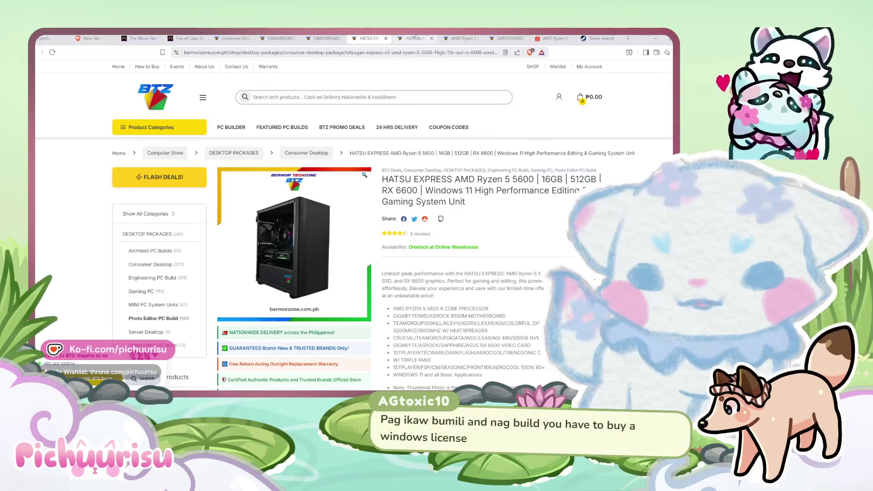
pyautogui.click(420, 37)
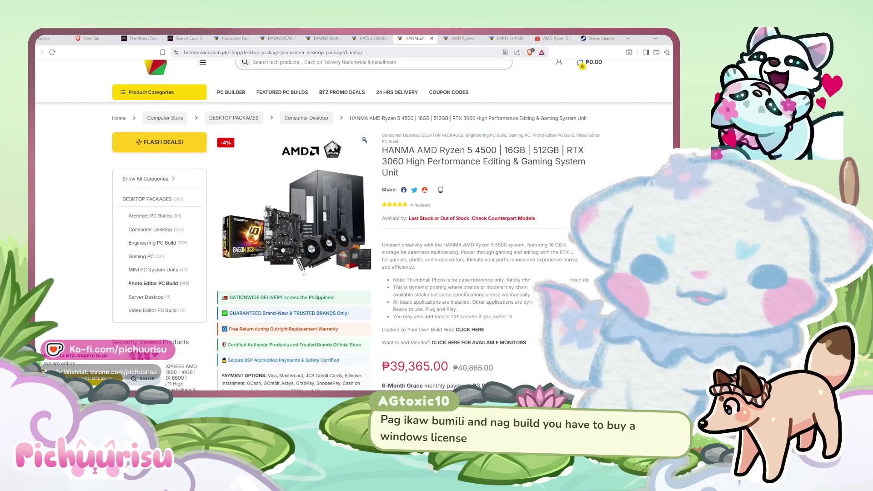
pyautogui.click(366, 40)
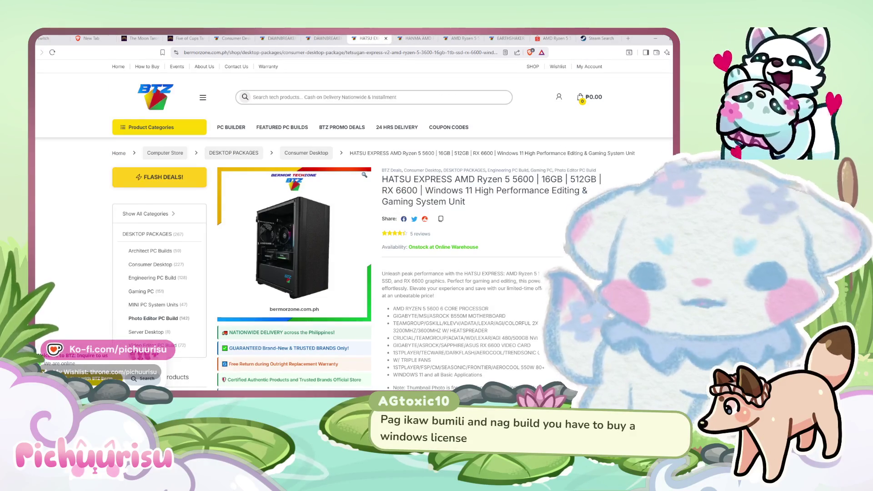
pyautogui.scroll(-1, 552, 217)
pyautogui.scroll(-3, 413, 295)
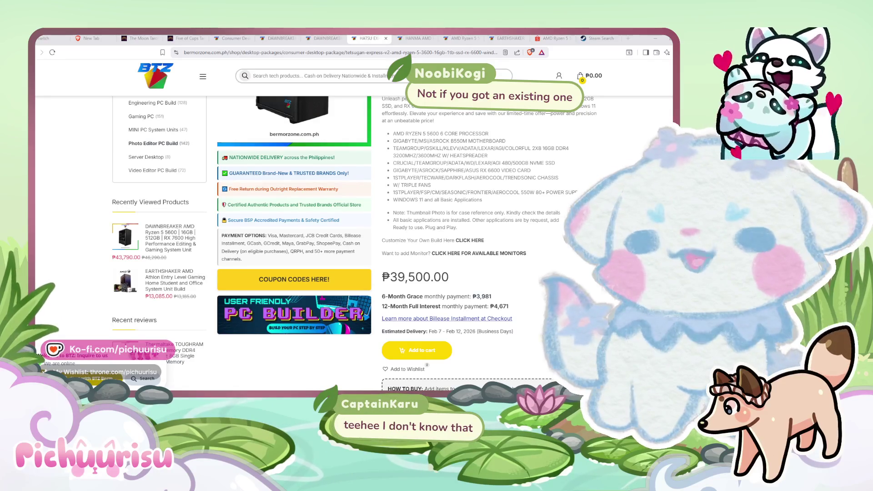
pyautogui.hotkey('alt', 'Tab')
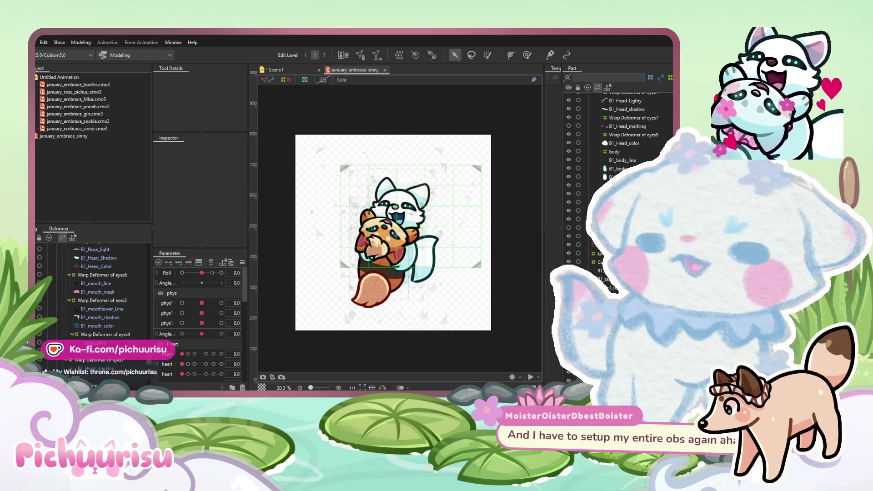
# Switch from Cubism Editor to the ₱39,365.00 HANMA Ryzen 5 4500 RTX 3060 page.
pyautogui.hotkey('alt', 'Tab')
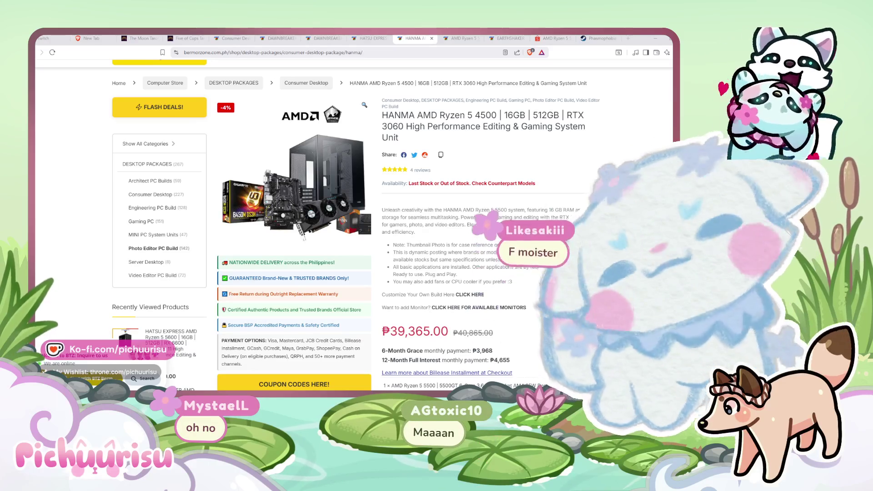
# Compare the HATSU EXPRESS product page against the HANMA product page.
pyautogui.scroll(-3, 355, 218)
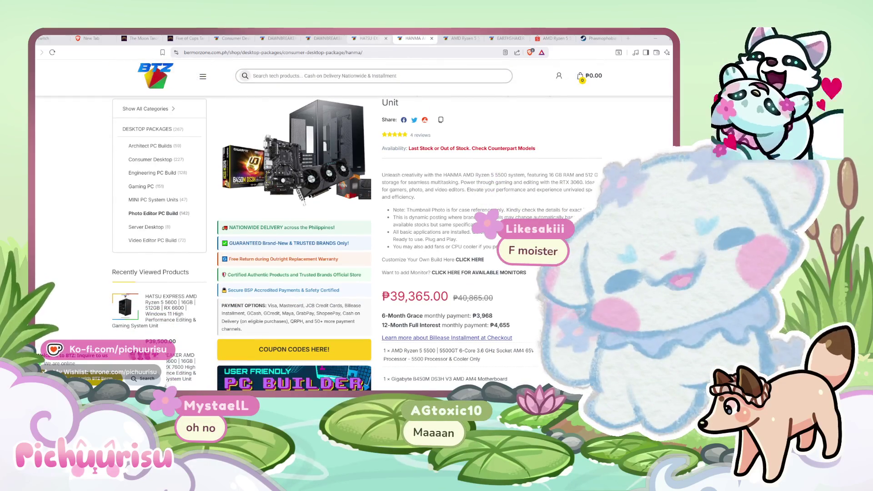
pyautogui.hotkey('ctrl', 'shift', 'Tab')
pyautogui.scroll(3, 577, 174)
pyautogui.scroll(-2, 576, 174)
pyautogui.scroll(2, 576, 174)
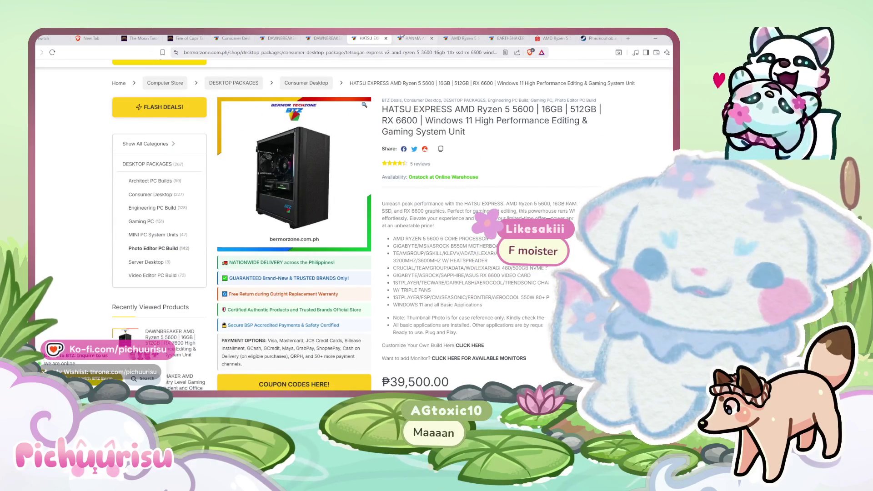
pyautogui.click(400, 38)
pyautogui.scroll(-4, 466, 176)
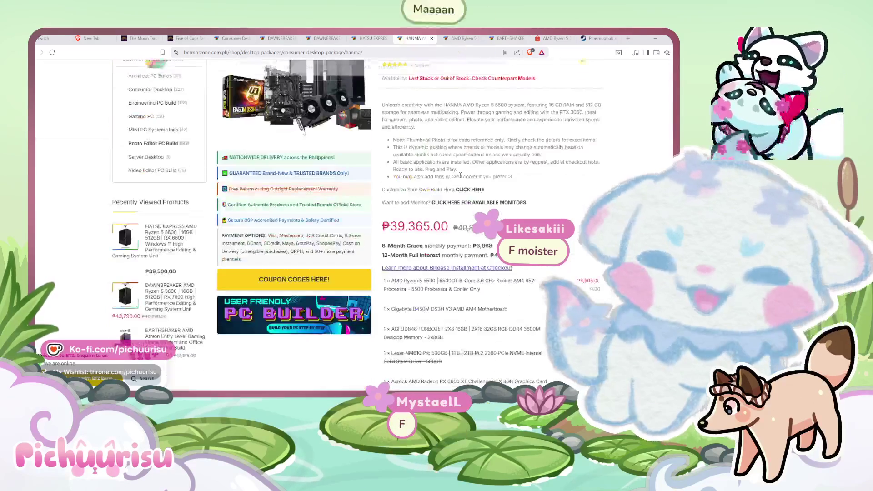
# Close the HANMA page, view DAWNBREAKER Ryzen 5 5600, then return to the Consumer Desktop listing.
pyautogui.click(432, 38)
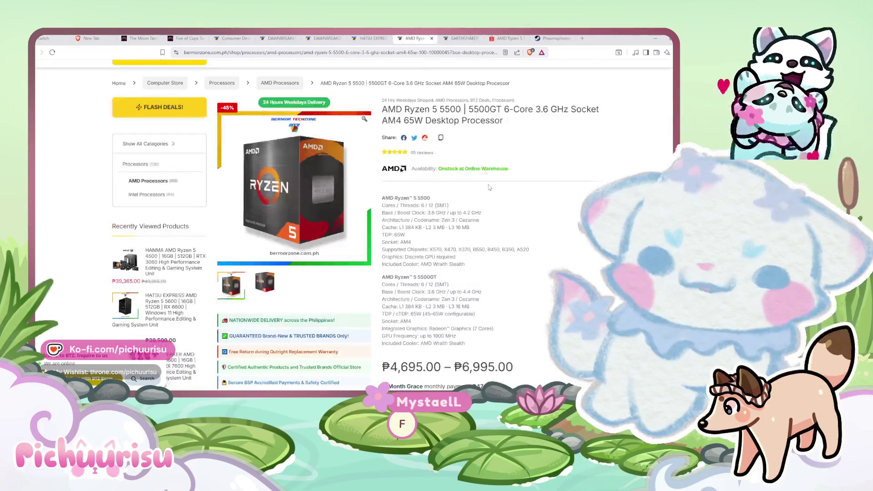
pyautogui.click(348, 38)
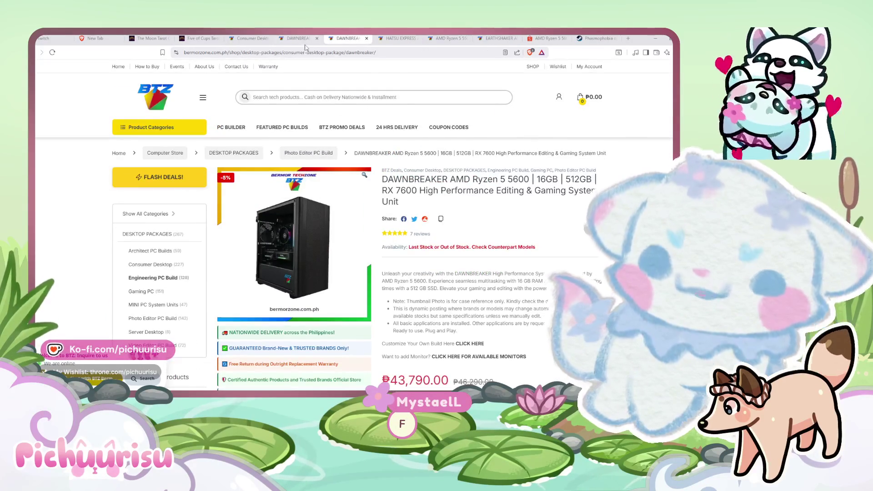
pyautogui.click(247, 39)
pyautogui.scroll(-3, 404, 241)
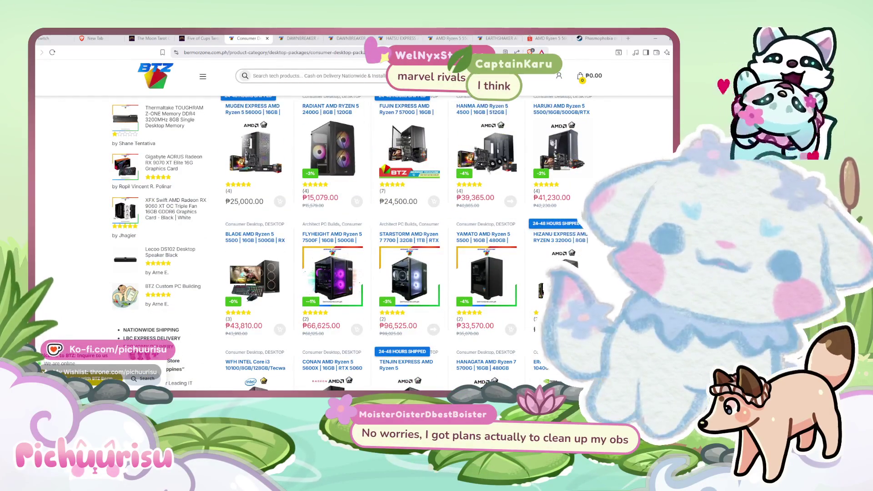
# Scroll the Consumer Desktop listing, then switch to the Shopee ₱42,999 Ryzen 5 5600 RTX 3050 PC.
pyautogui.scroll(-2, 354, 240)
pyautogui.scroll(-2, 394, 243)
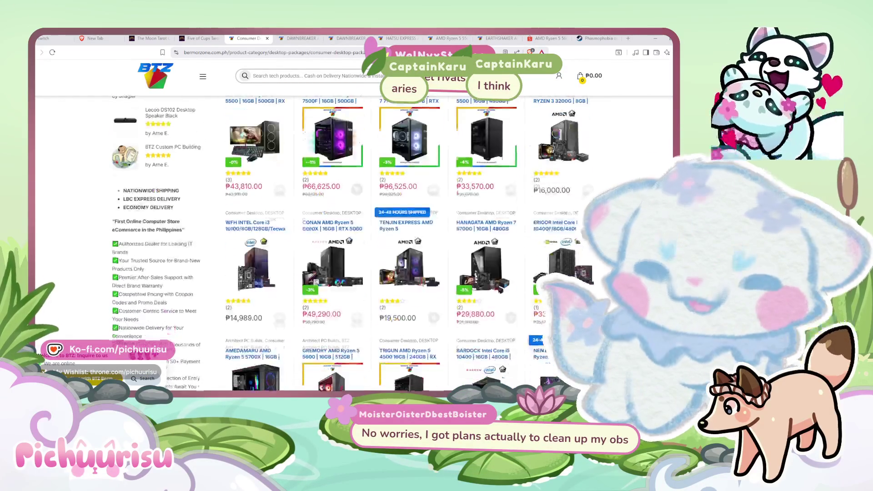
pyautogui.click(542, 38)
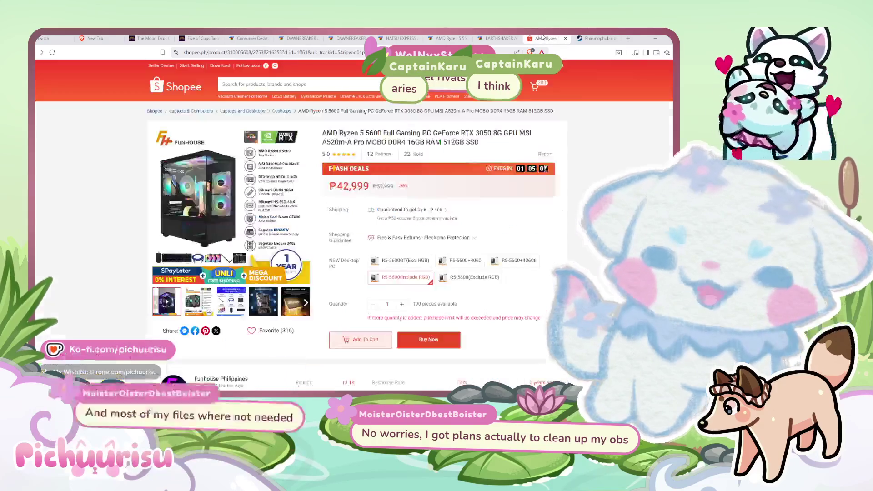
# Search Shopee for 'prebuilt pc'.
pyautogui.scroll(-5, 262, 86)
pyautogui.scroll(5, 276, 160)
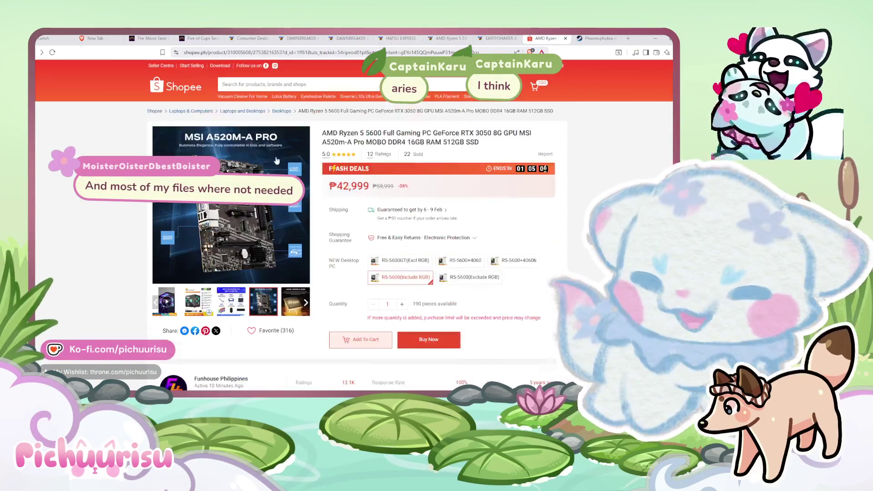
pyautogui.click(278, 79)
pyautogui.write('prebu')
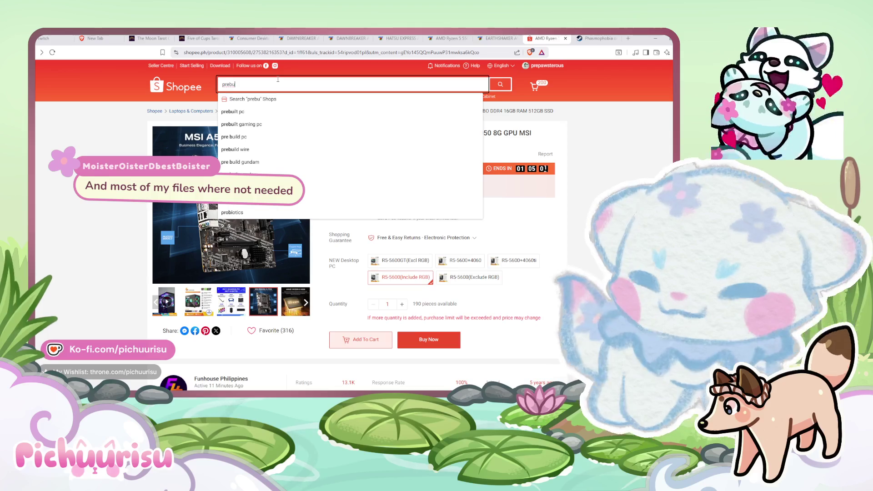
pyautogui.write('iolt pc')
pyautogui.press('Return')
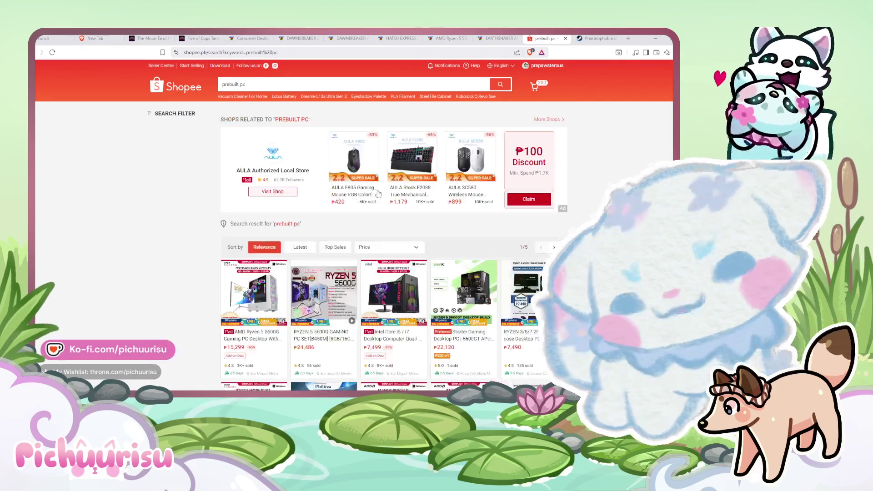
# Scroll down through the prebuilt PC results grid and partway back up.
pyautogui.scroll(-3, 453, 206)
pyautogui.scroll(-3, 453, 206)
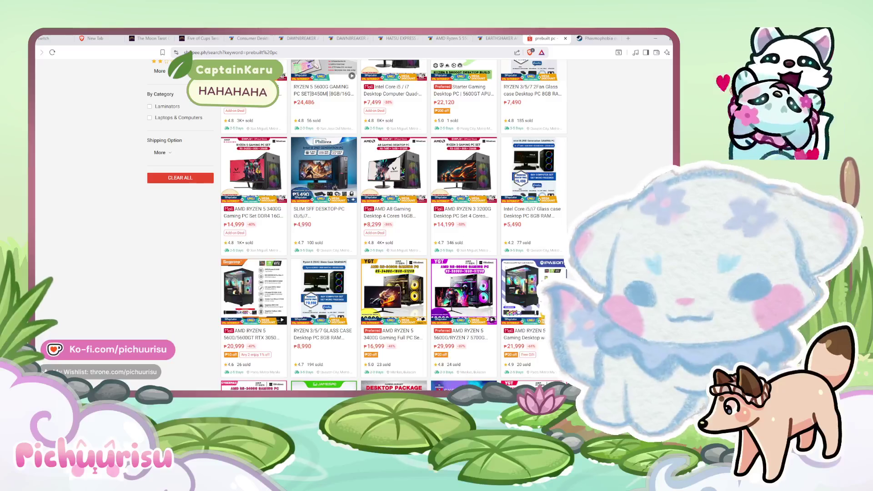
pyautogui.scroll(-2, 393, 225)
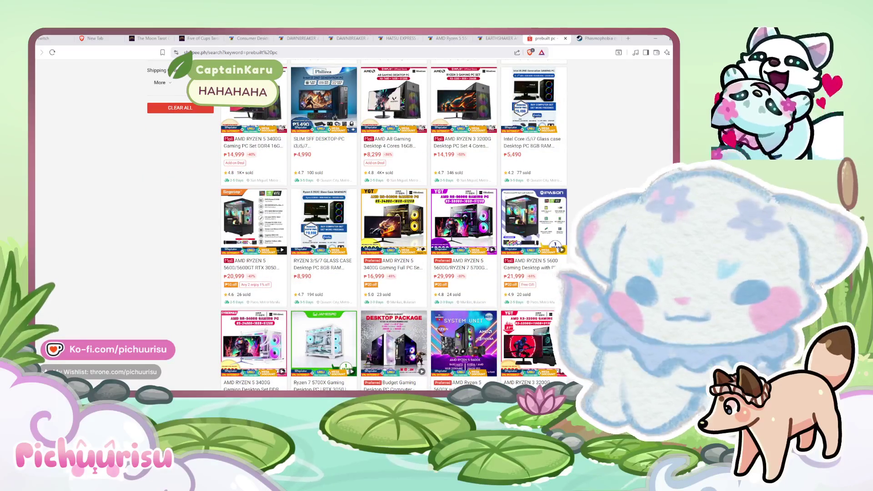
pyautogui.scroll(-3, 394, 225)
pyautogui.scroll(-3, 393, 225)
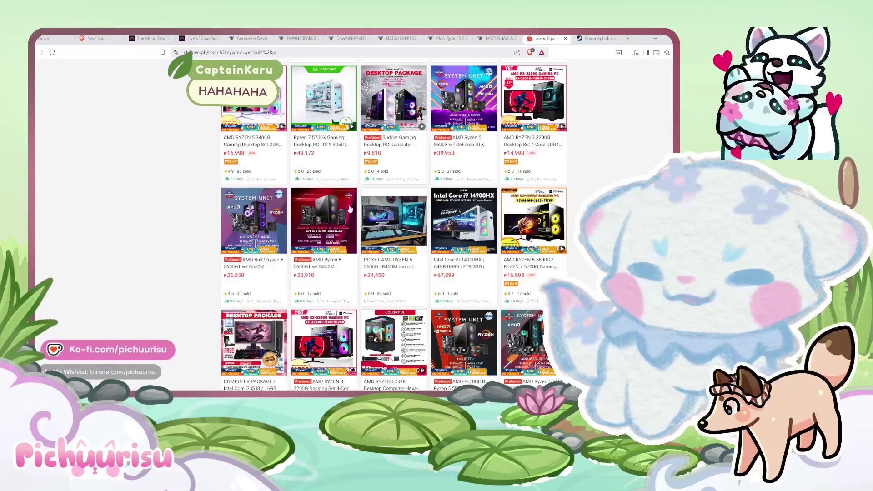
pyautogui.scroll(3, 420, 229)
pyautogui.scroll(3, 420, 229)
pyautogui.scroll(3, 420, 229)
# Refine the search to 'prebuilt pc aries' and begin scrolling the results.
pyautogui.click(382, 84)
pyautogui.press('Return')
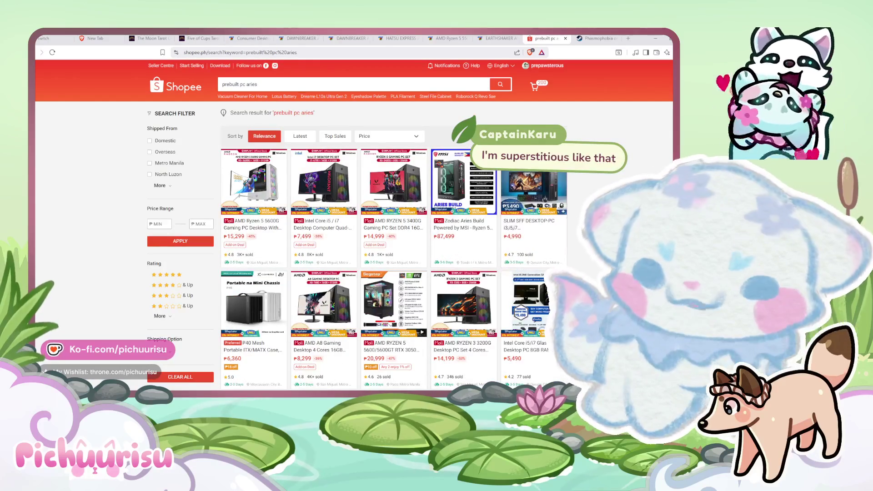
pyautogui.scroll(-3, 354, 227)
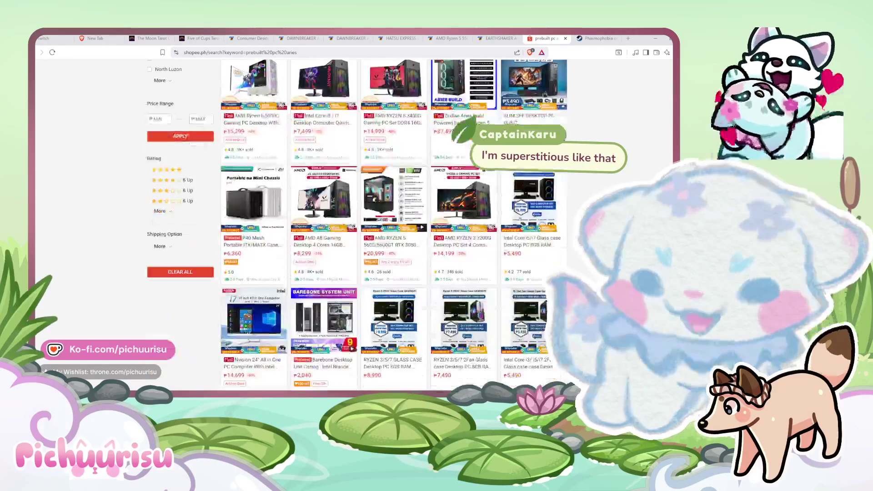
pyautogui.scroll(-5, 393, 225)
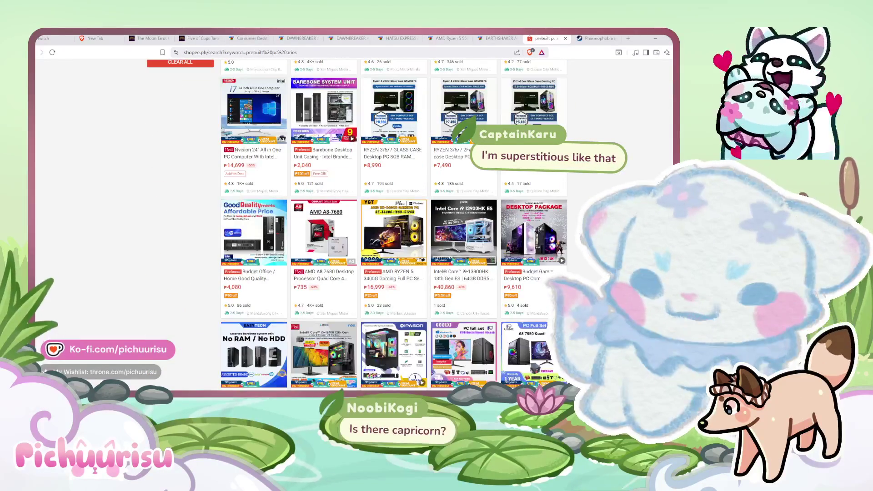
pyautogui.scroll(-2, 394, 225)
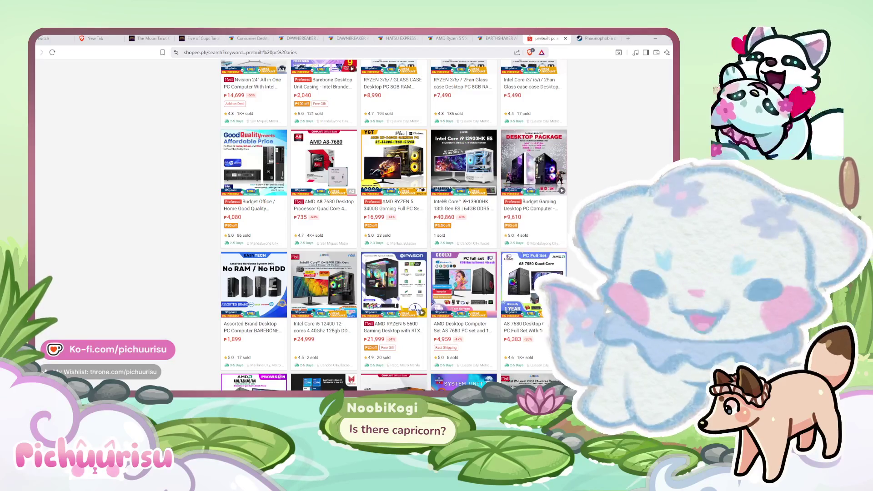
# Scroll further through the aries results, including the ₱87,499 Zodiac Aries Build, then back up.
pyautogui.scroll(-6, 540, 185)
pyautogui.scroll(-1, 393, 225)
pyautogui.scroll(-3, 394, 225)
pyautogui.scroll(-1, 394, 225)
pyautogui.scroll(-2, 393, 225)
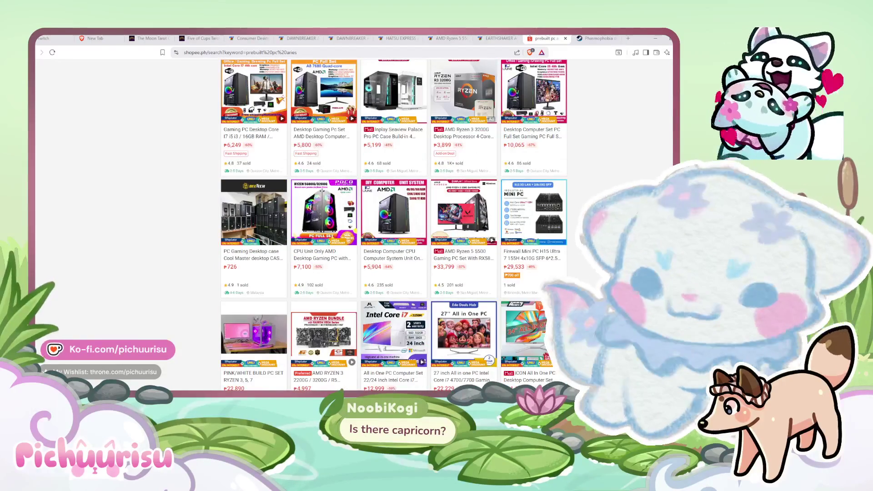
pyautogui.scroll(-1, 393, 225)
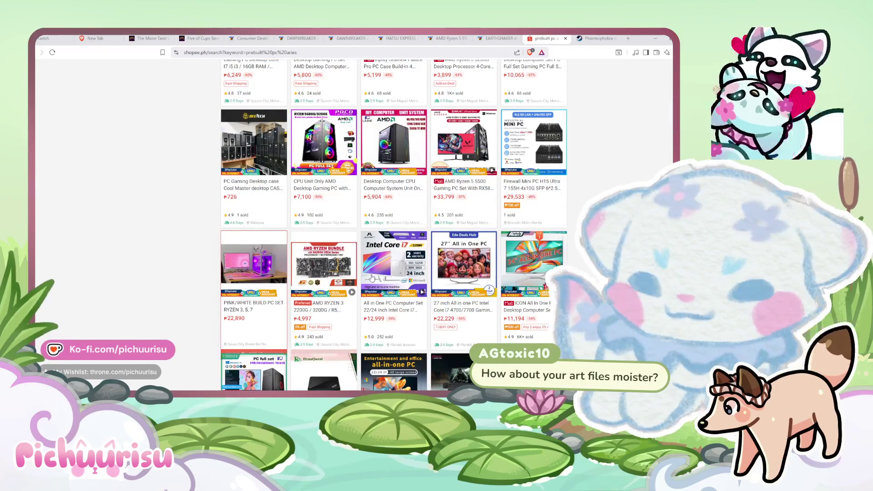
pyautogui.scroll(-3, 314, 276)
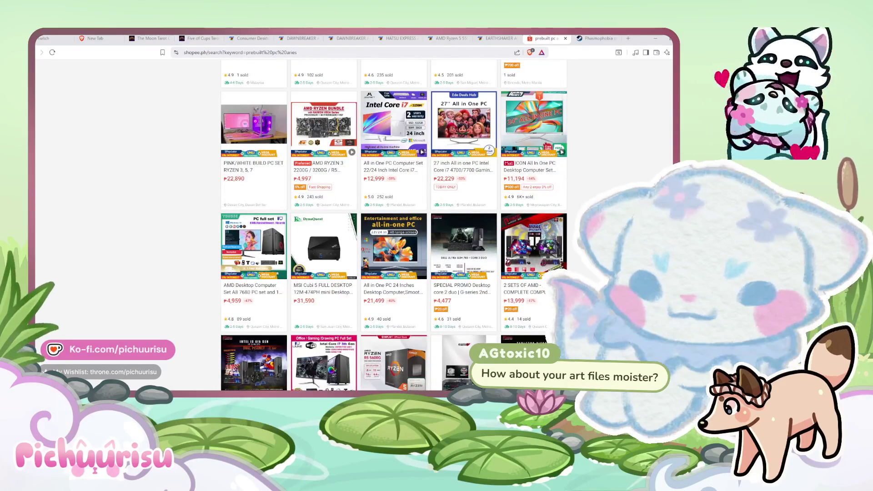
pyautogui.scroll(-2, 394, 225)
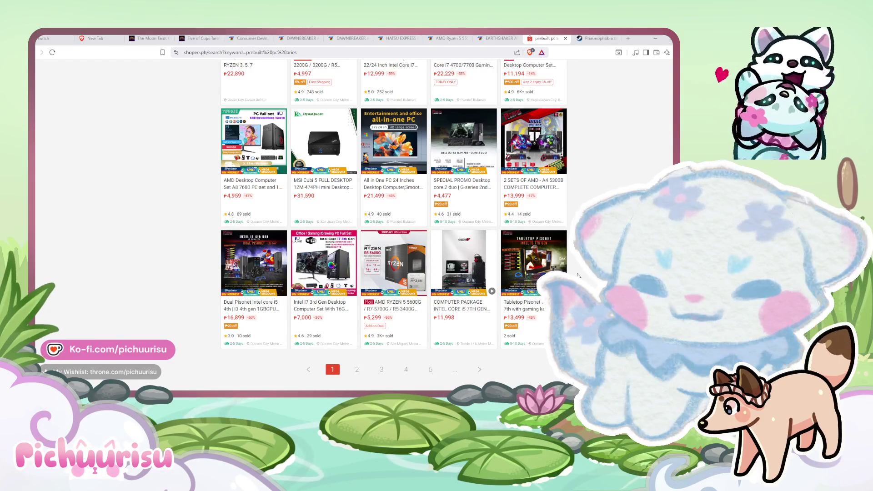
pyautogui.moveTo(533, 287)
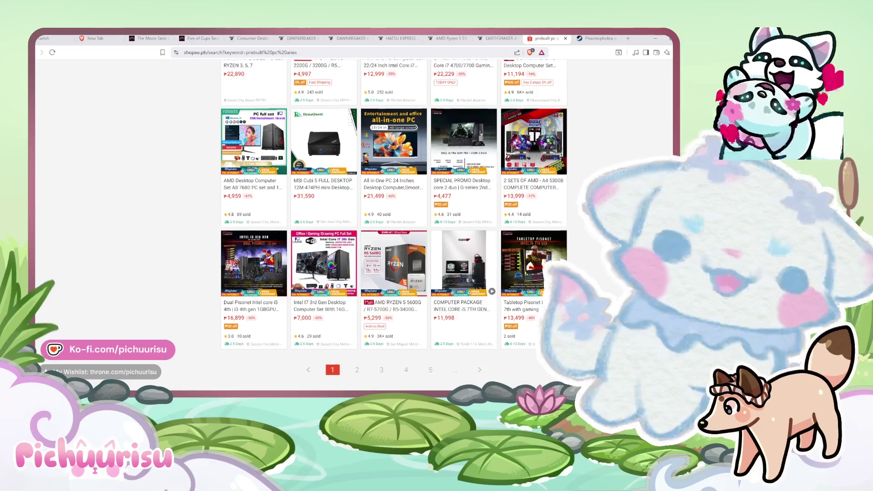
pyautogui.scroll(4, 512, 275)
pyautogui.scroll(-5, 393, 225)
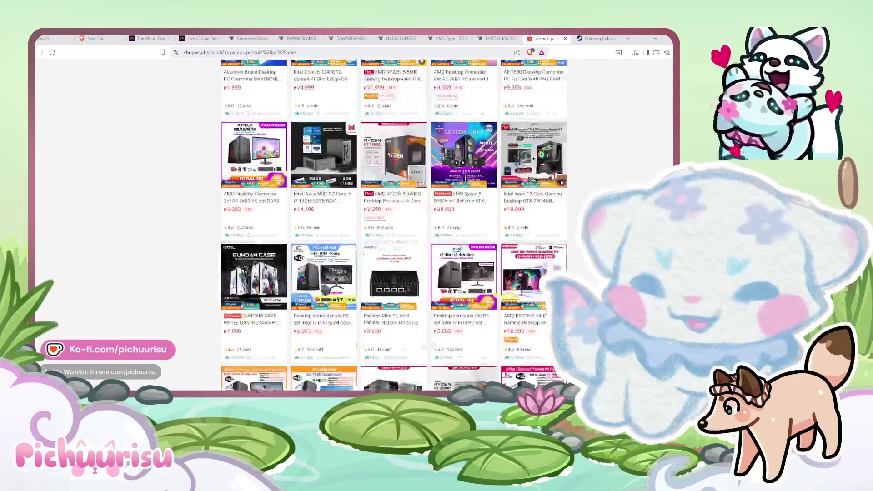
pyautogui.scroll(5, 394, 225)
pyautogui.scroll(5, 393, 225)
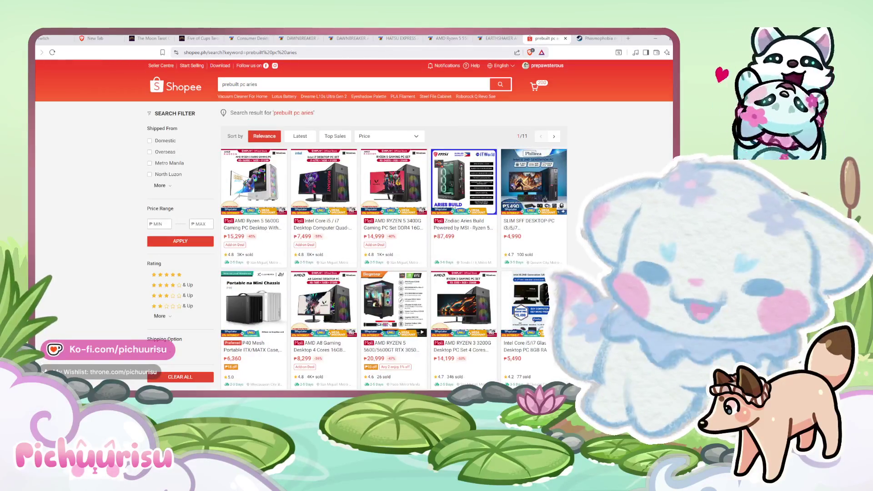
pyautogui.doubleClick(248, 85)
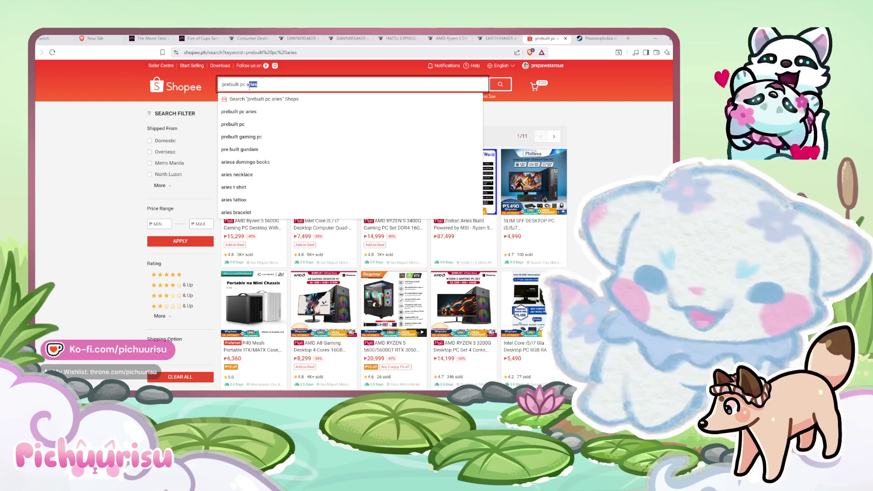
pyautogui.press('BackSpace')
pyautogui.press('BackSpace')
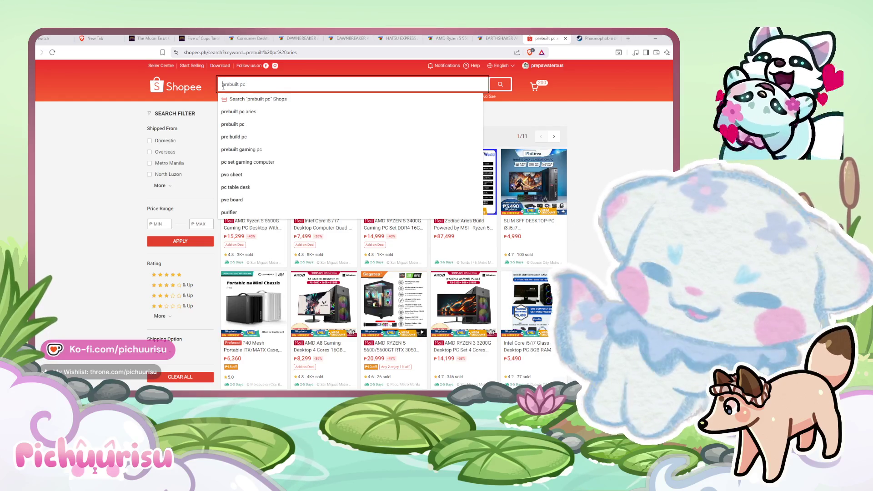
pyautogui.write('aries')
pyautogui.press('Return')
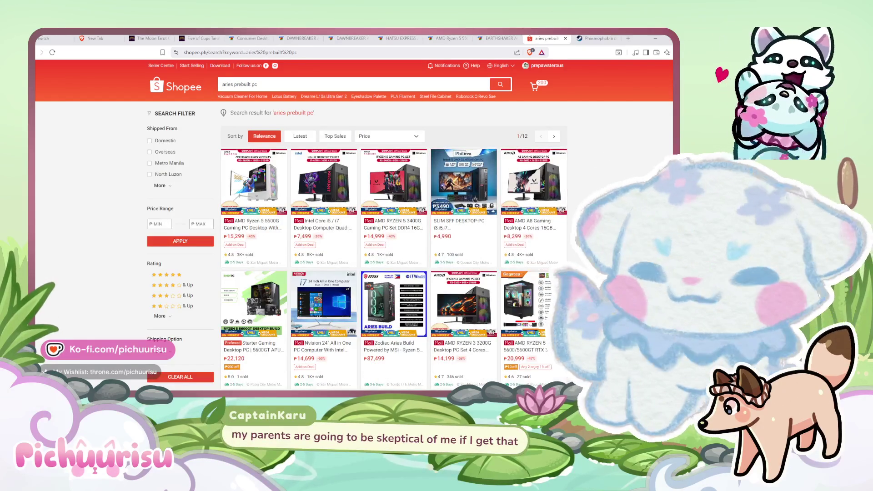
pyautogui.scroll(-2, 353, 223)
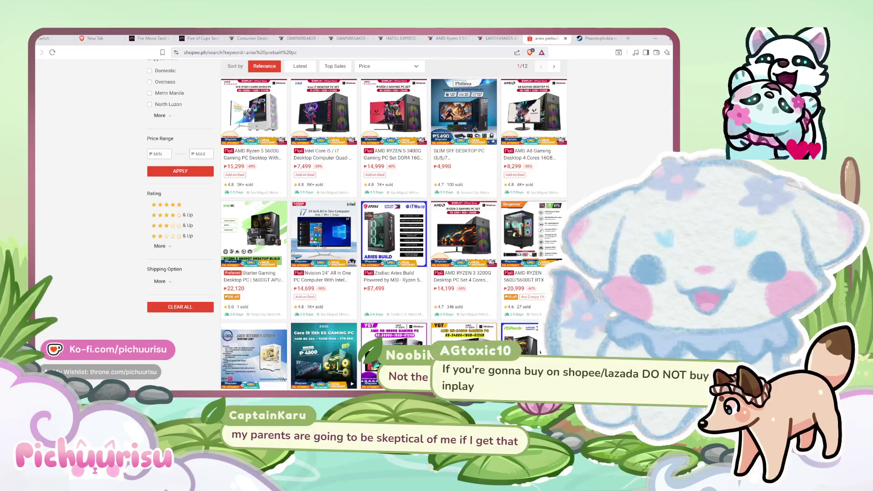
pyautogui.scroll(2, 354, 223)
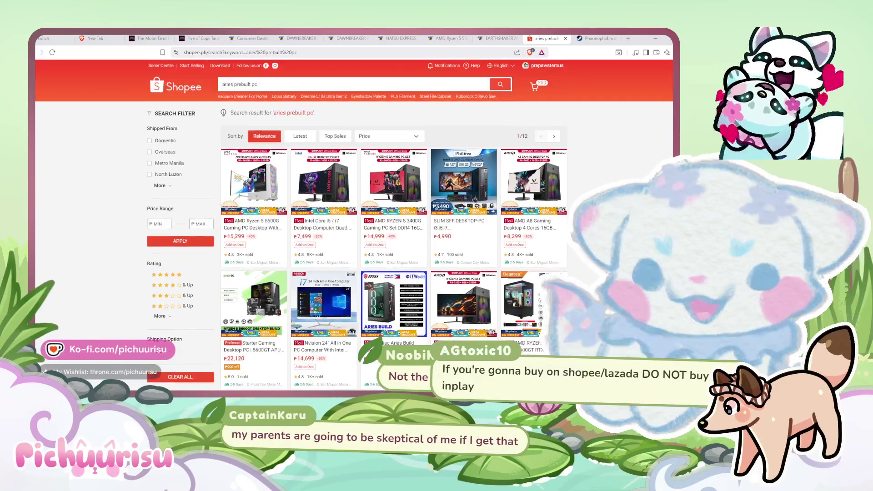
pyautogui.scroll(-5, 353, 223)
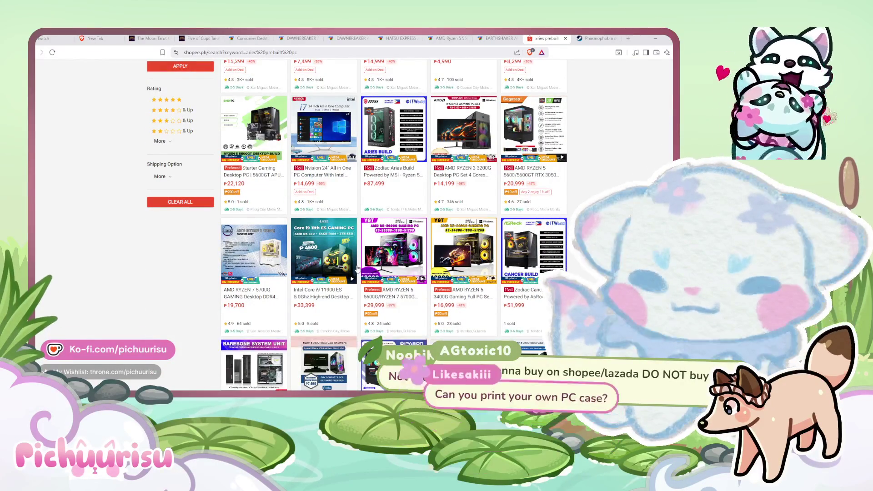
pyautogui.scroll(-5, 590, 266)
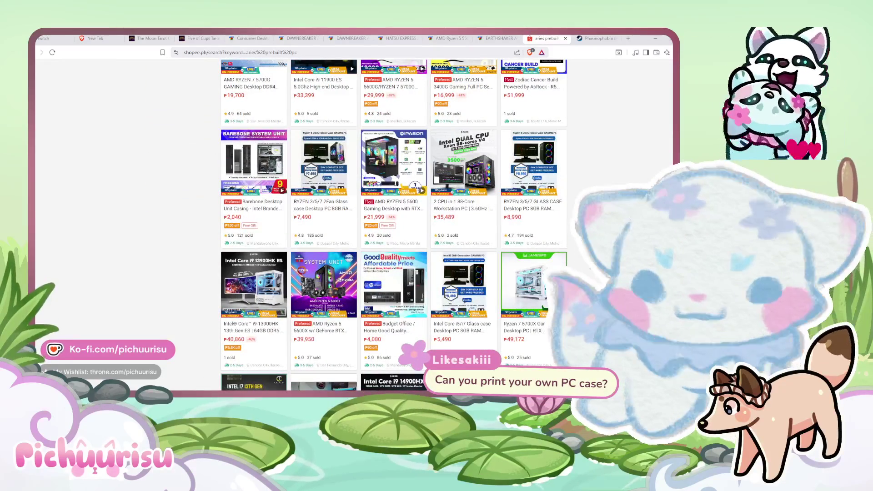
# Open the Ryzen 7 5700X RTX 3050 listing in a new tab and view its third photo.
pyautogui.middleClick(527, 282)
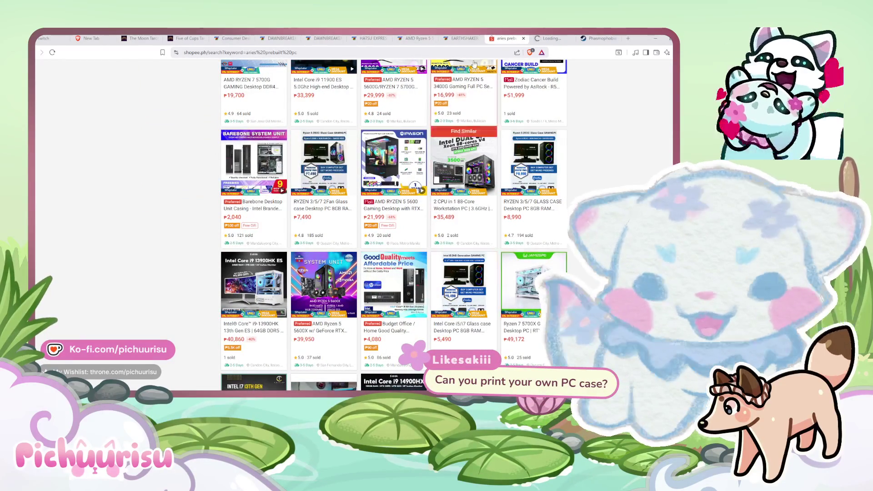
pyautogui.hotkey('ctrl', 'Tab')
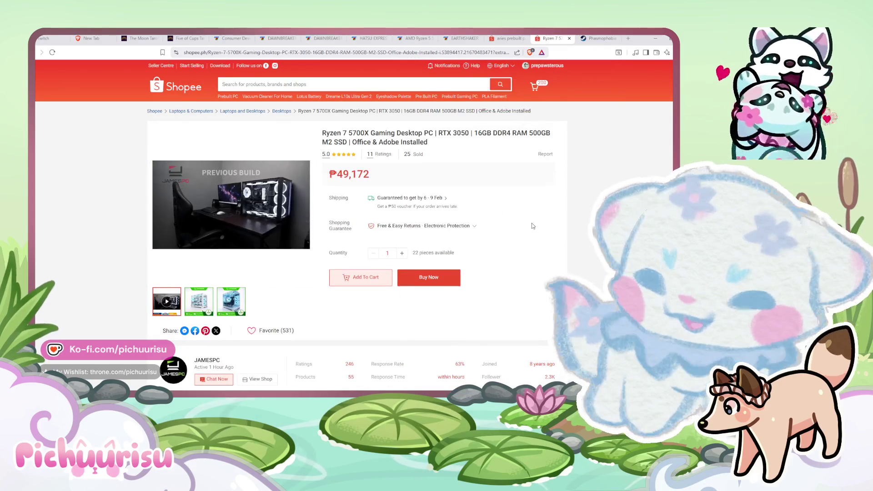
pyautogui.click(231, 307)
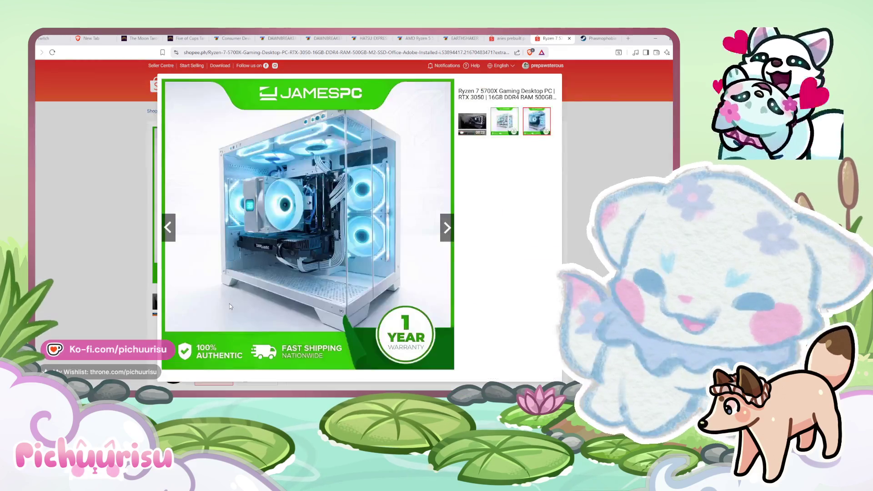
pyautogui.click(566, 260)
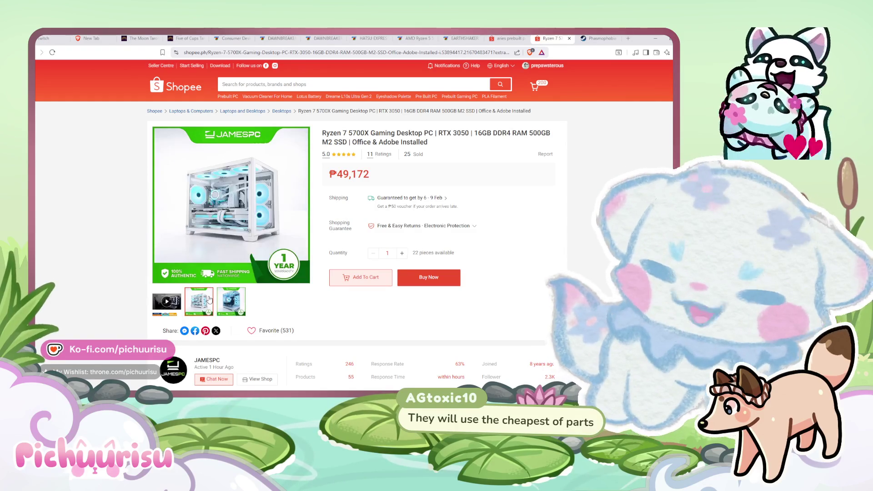
pyautogui.moveTo(198, 301)
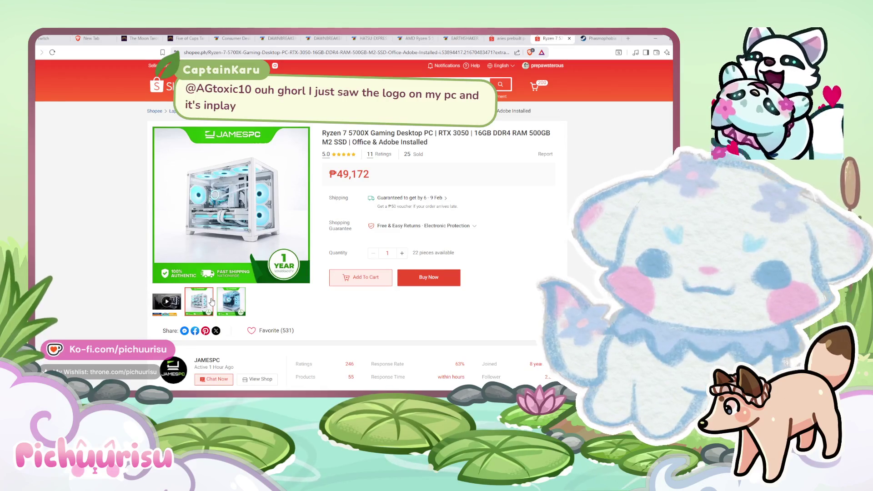
pyautogui.moveTo(231, 301)
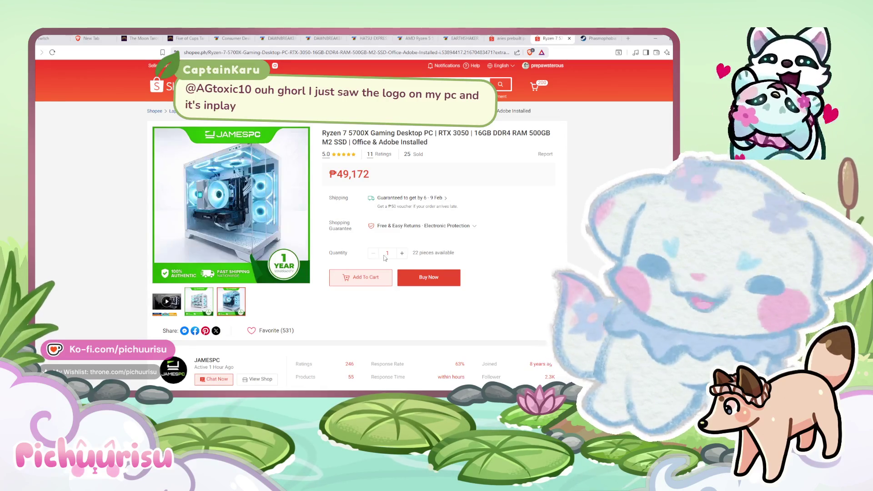
# Scroll through the ₱49,172 JAMESPC listing's product specifications and description.
pyautogui.scroll(-2, 357, 227)
pyautogui.scroll(-4, 358, 227)
pyautogui.scroll(-4, 357, 227)
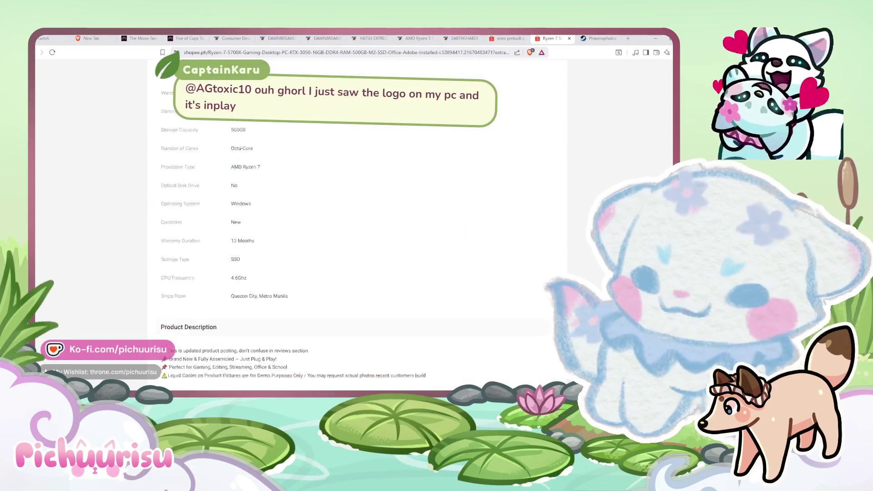
pyautogui.scroll(-4, 357, 227)
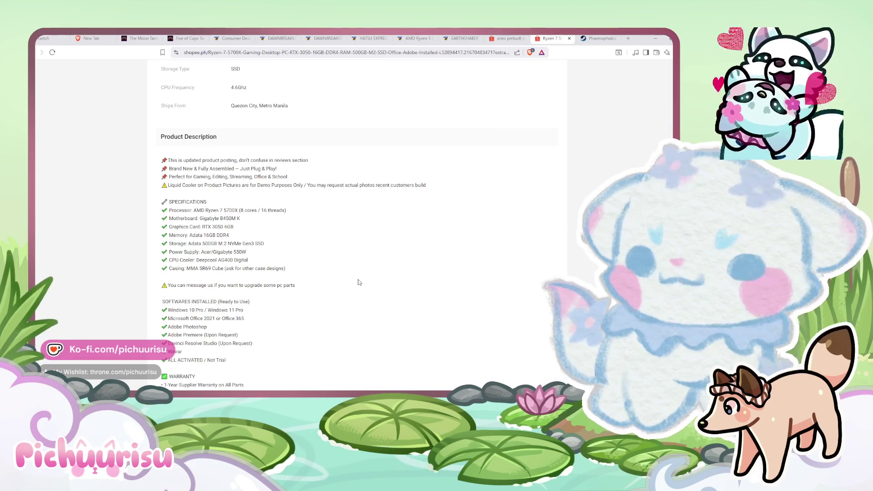
pyautogui.scroll(5, 356, 284)
pyautogui.scroll(10, 359, 277)
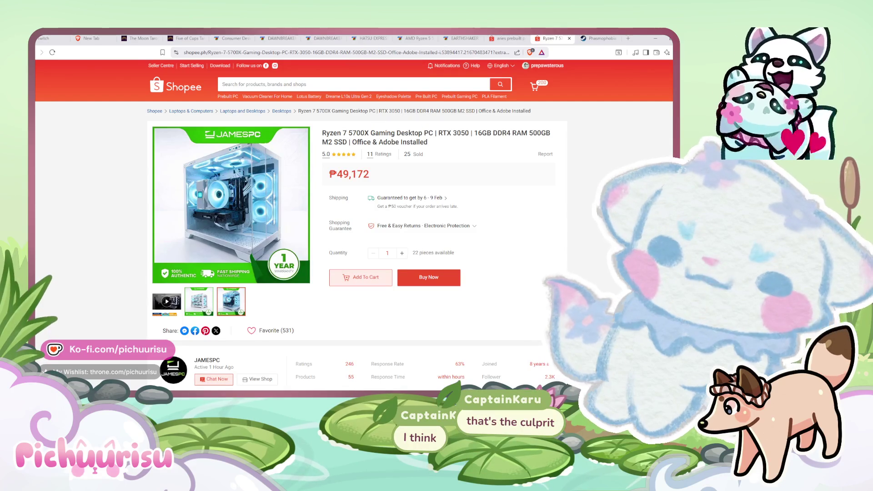
pyautogui.scroll(-3, 215, 251)
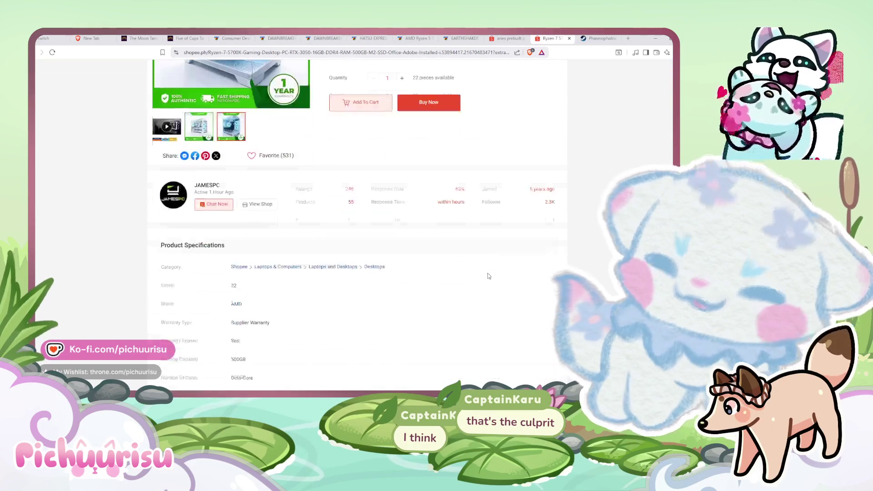
pyautogui.scroll(2, 214, 250)
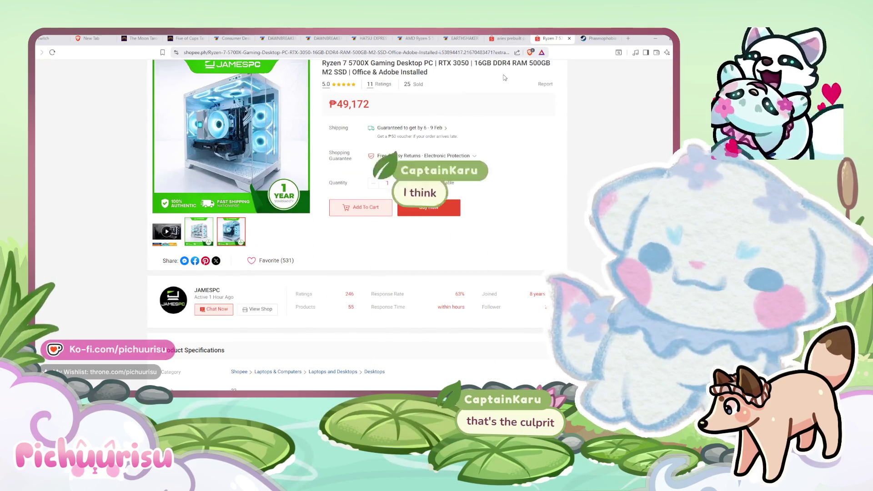
# Return to the aries prebuilt pc results and scroll down the first page.
pyautogui.click(507, 39)
pyautogui.scroll(-3, 562, 244)
pyautogui.scroll(-3, 562, 244)
pyautogui.scroll(-3, 562, 244)
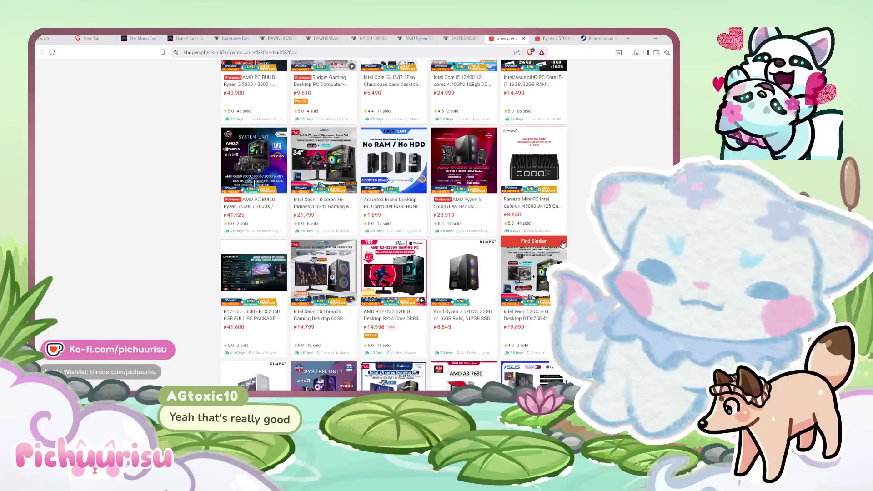
pyautogui.scroll(-3, 562, 244)
pyautogui.scroll(-3, 568, 239)
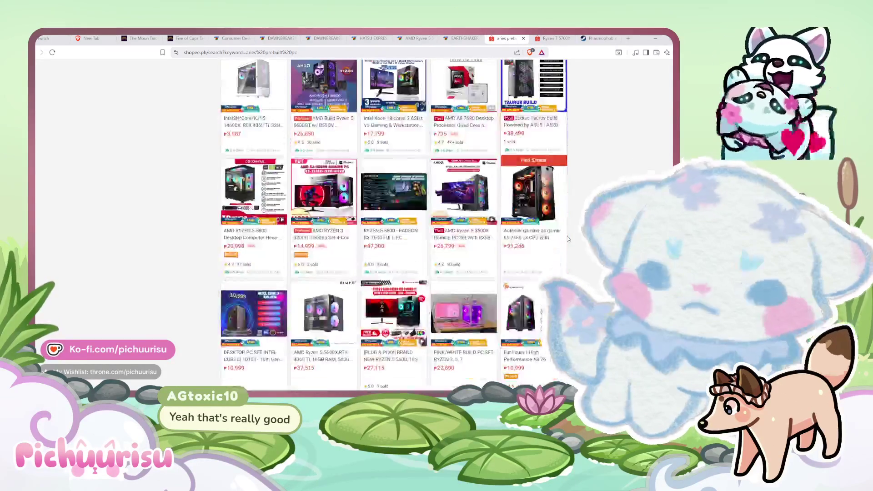
pyautogui.scroll(-2, 530, 244)
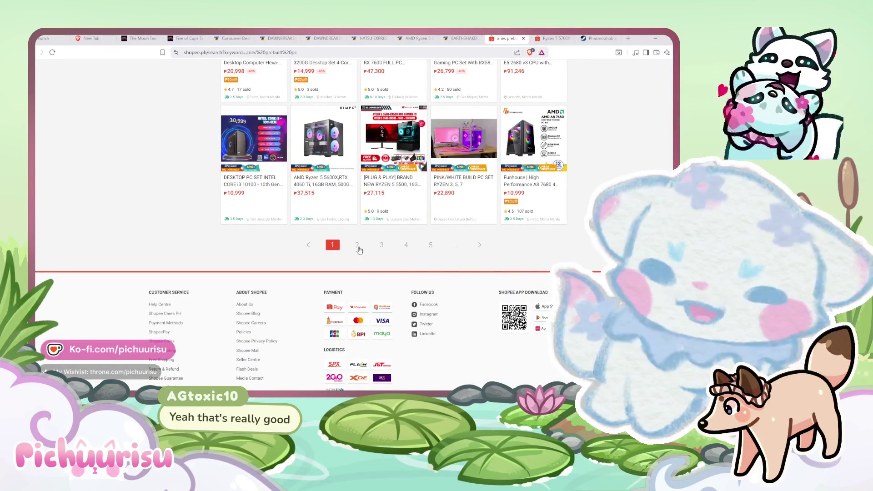
# Browse the second page of aries prebuilt pc results.
pyautogui.click(357, 245)
pyautogui.scroll(-2, 579, 266)
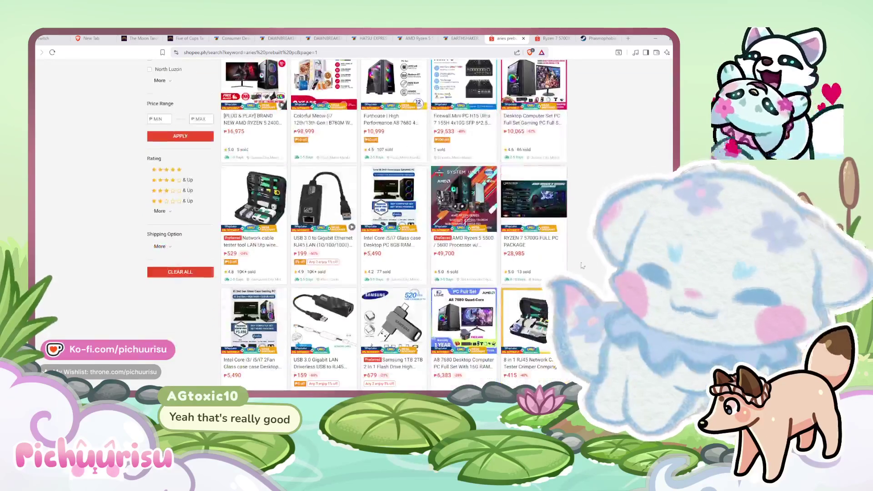
pyautogui.scroll(-4, 605, 264)
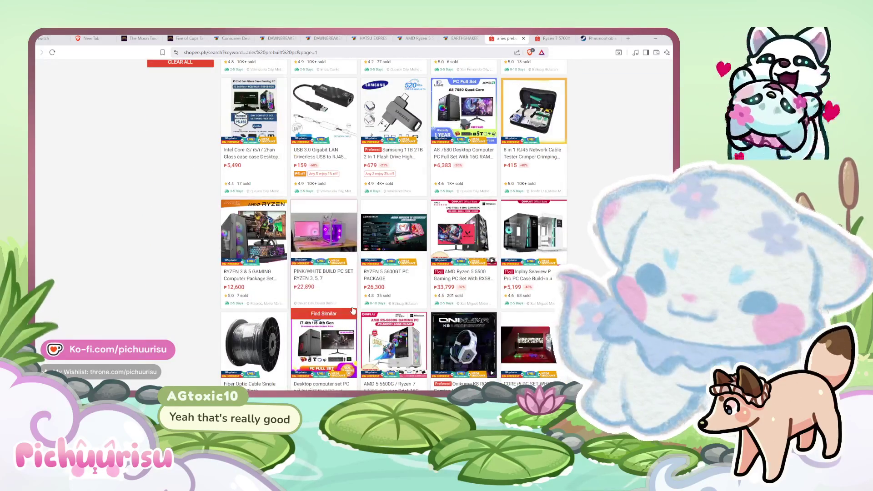
pyautogui.scroll(-4, 353, 311)
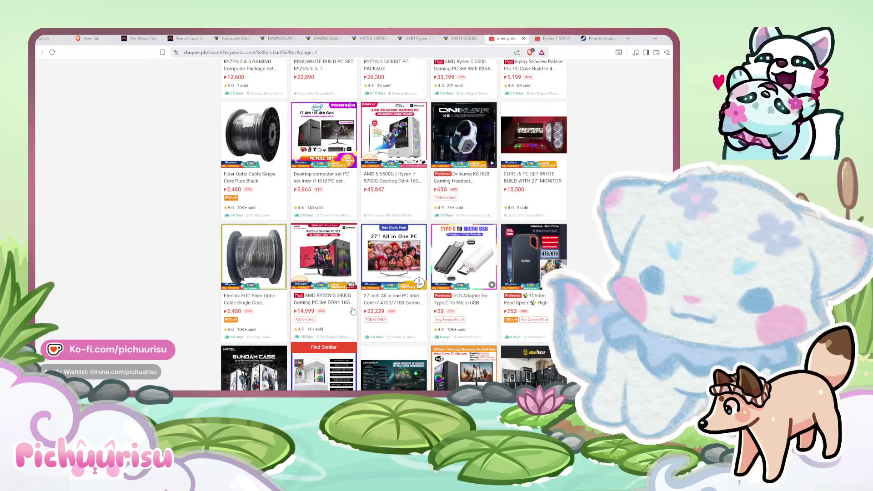
pyautogui.scroll(1, 352, 310)
pyautogui.scroll(-5, 391, 273)
pyautogui.scroll(-2, 428, 242)
pyautogui.scroll(-2, 428, 242)
pyautogui.scroll(-4, 429, 241)
pyautogui.scroll(-3, 430, 240)
pyautogui.scroll(3, 443, 164)
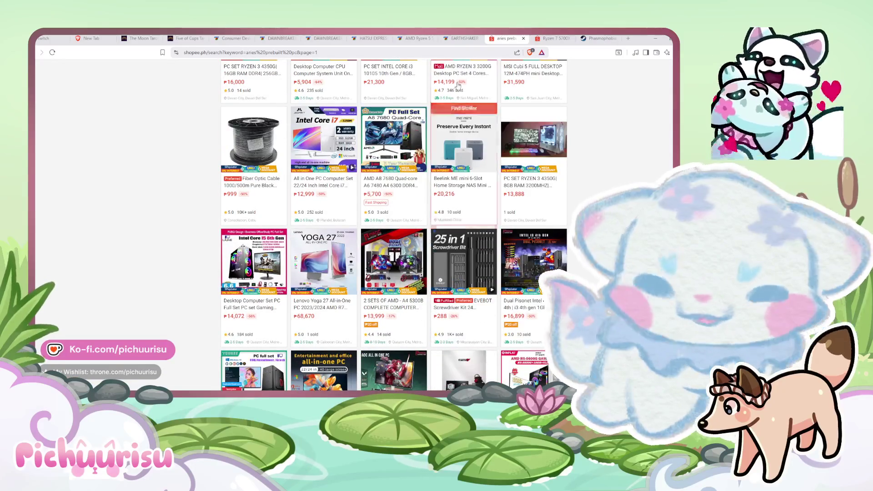
pyautogui.scroll(-4, 457, 86)
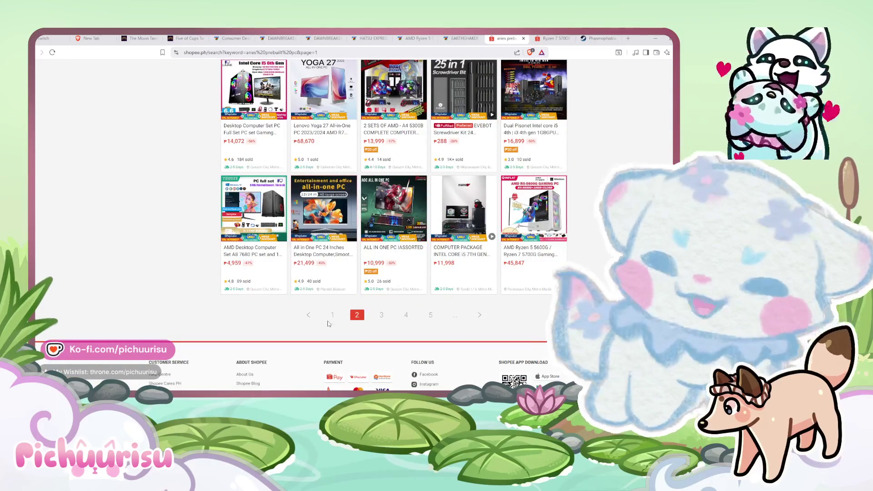
# Back on the first results page, open the Intel Core i9-13900HK desktop listing.
pyautogui.click(333, 315)
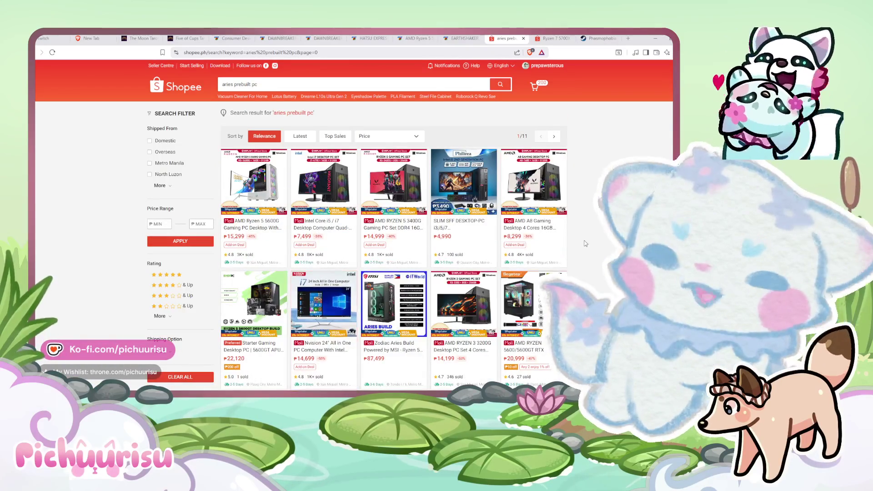
pyautogui.scroll(-2, 585, 243)
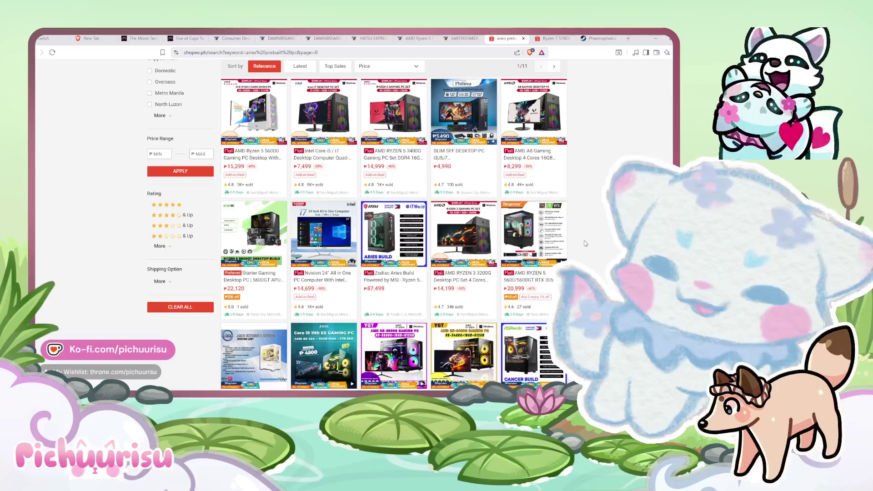
pyautogui.scroll(-3, 585, 243)
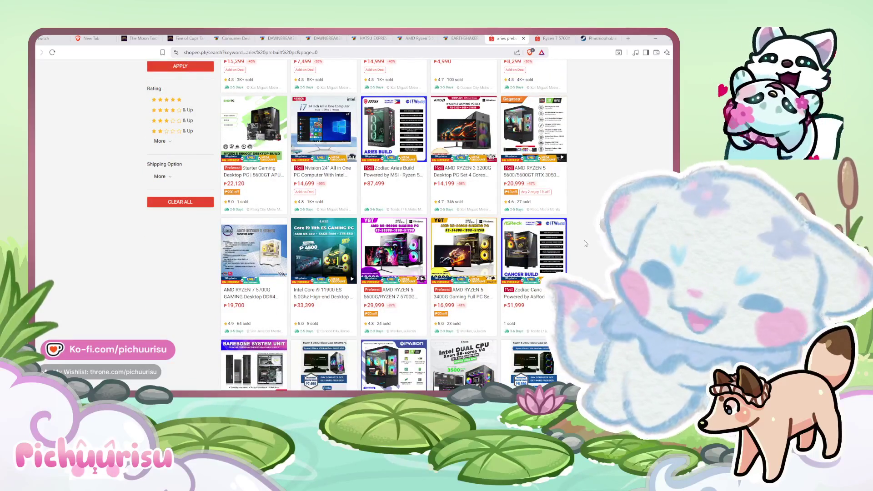
pyautogui.scroll(-4, 585, 243)
pyautogui.scroll(-3, 585, 244)
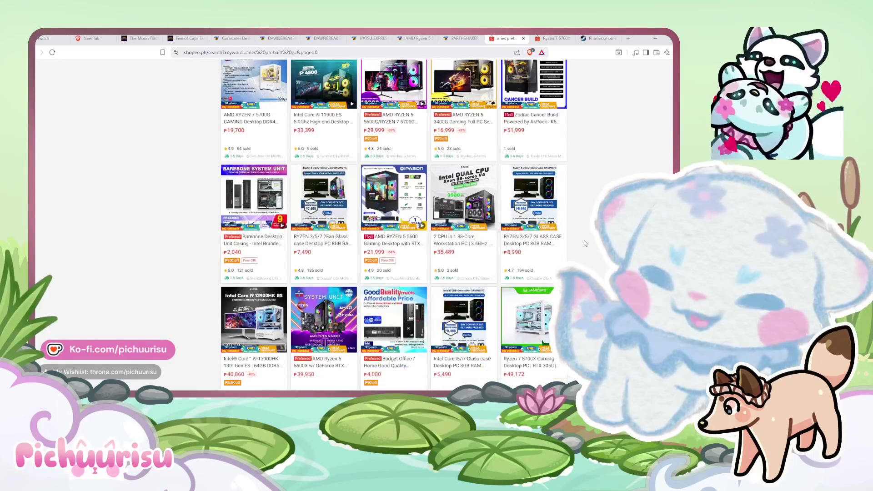
pyautogui.scroll(-2, 585, 244)
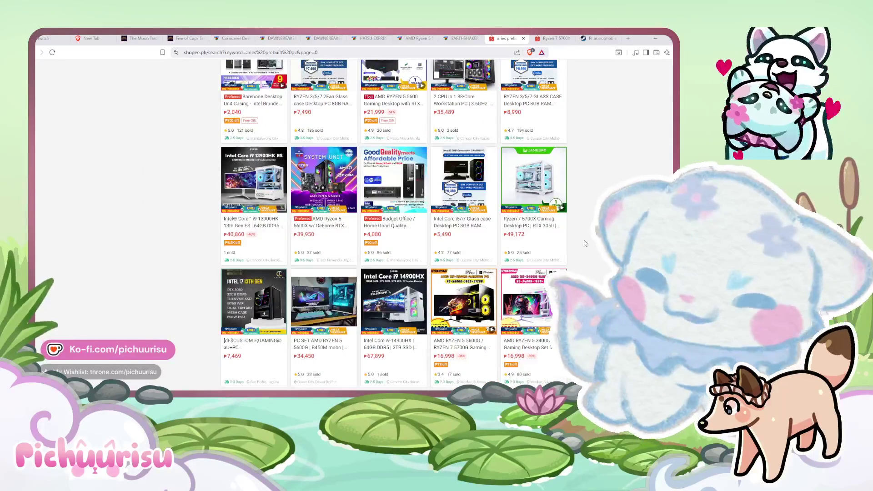
pyautogui.click(263, 188)
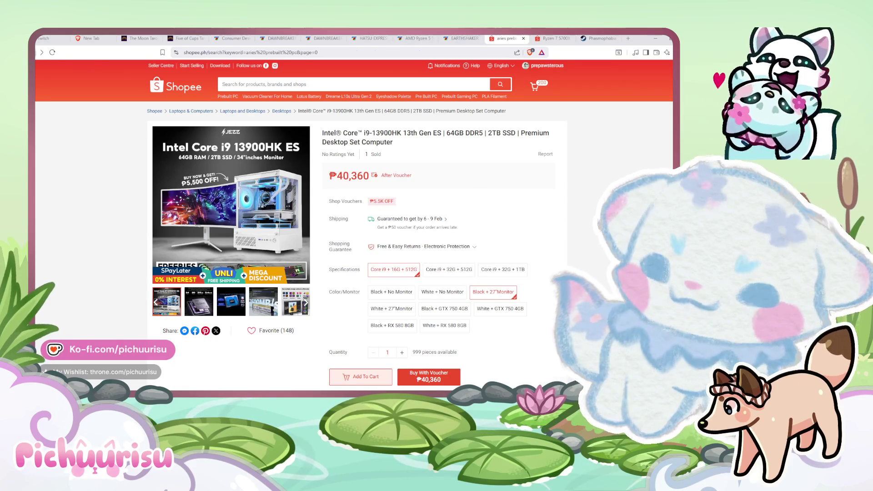
pyautogui.hotkey('alt', 'Left')
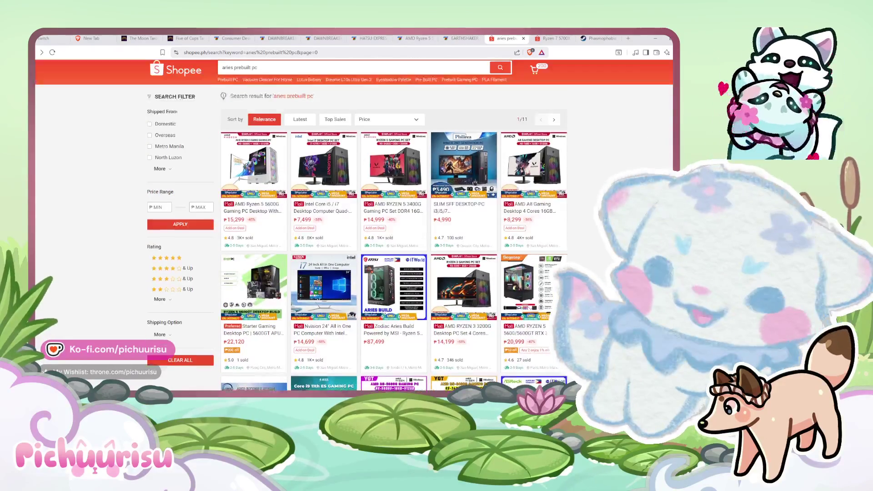
# Scroll down to the Barebone Desktop Unit Casing card and open its listing.
pyautogui.scroll(2, 393, 222)
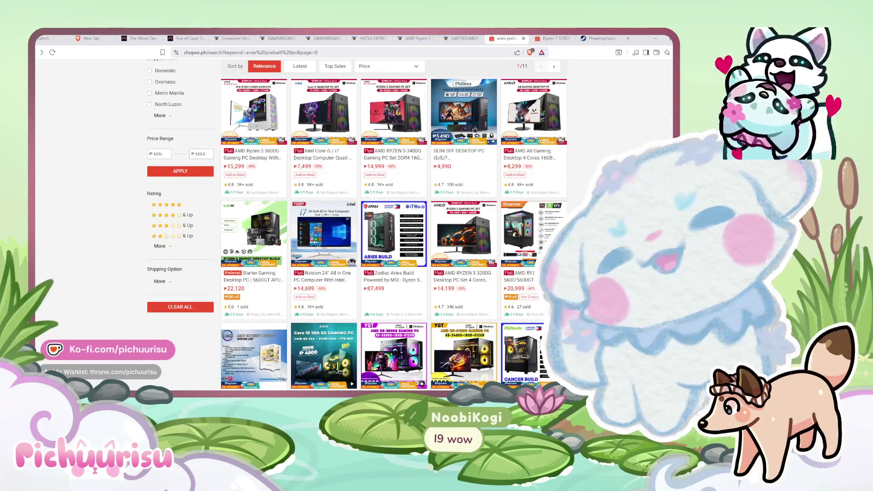
pyautogui.scroll(-2, 393, 222)
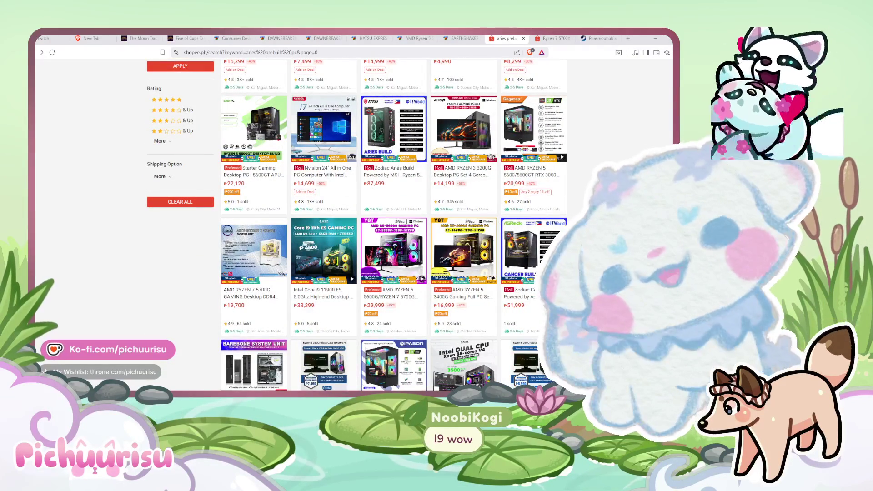
pyautogui.scroll(-2, 393, 222)
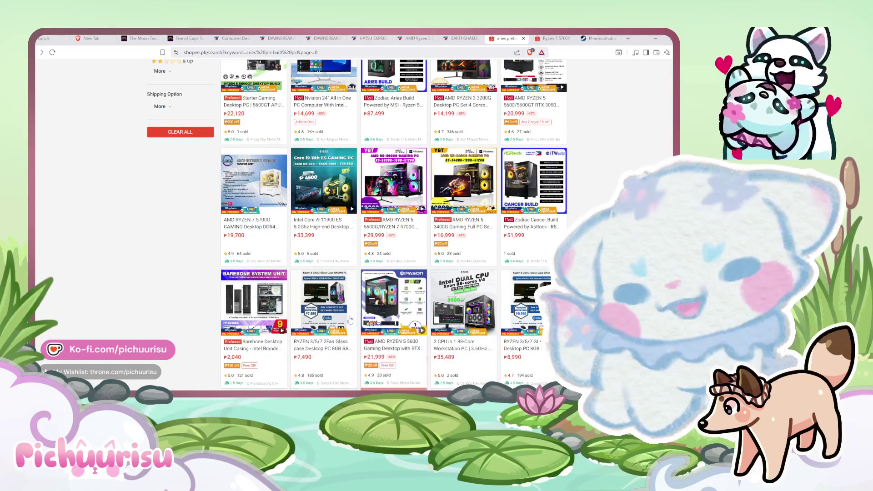
pyautogui.click(254, 304)
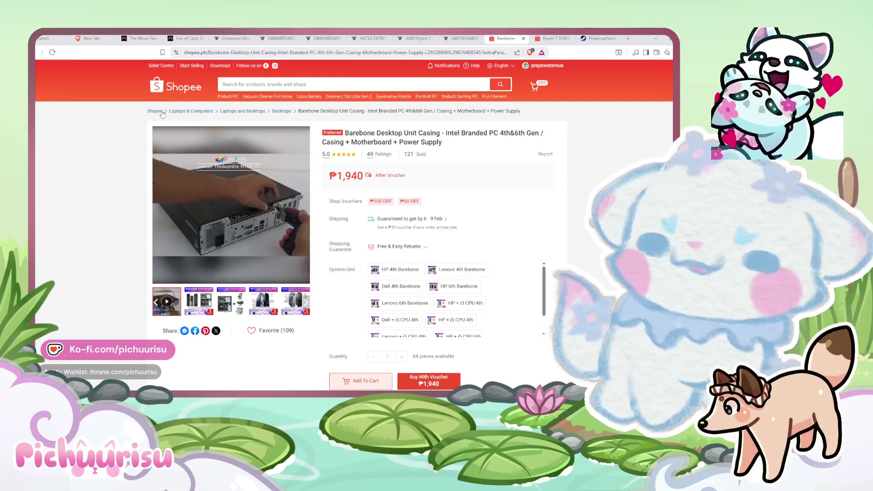
# Go back from the ₱1,940 Barebone casing page to the aries prebuilt pc results.
pyautogui.hotkey('alt', 'Left')
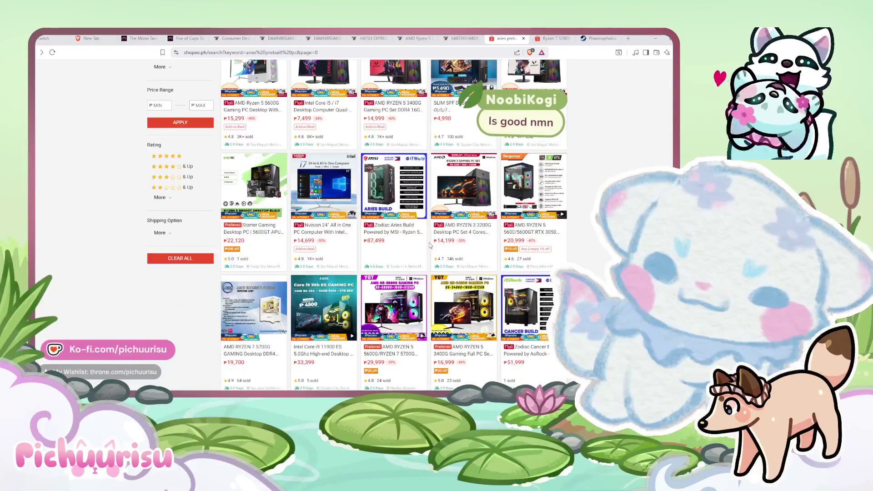
# Scroll down through the aries prebuilt pc results, priced from ₱4,990 to ₱87,499.
pyautogui.scroll(-2, 426, 245)
pyautogui.scroll(-4, 394, 227)
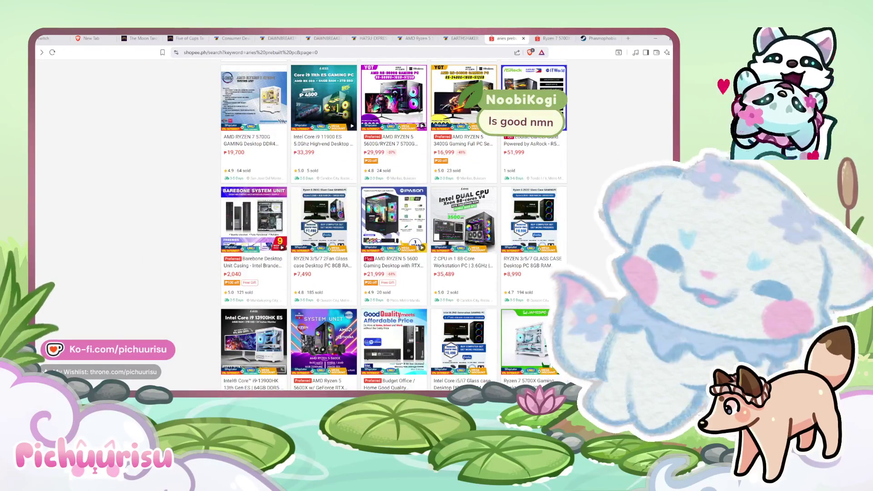
pyautogui.scroll(-1, 393, 227)
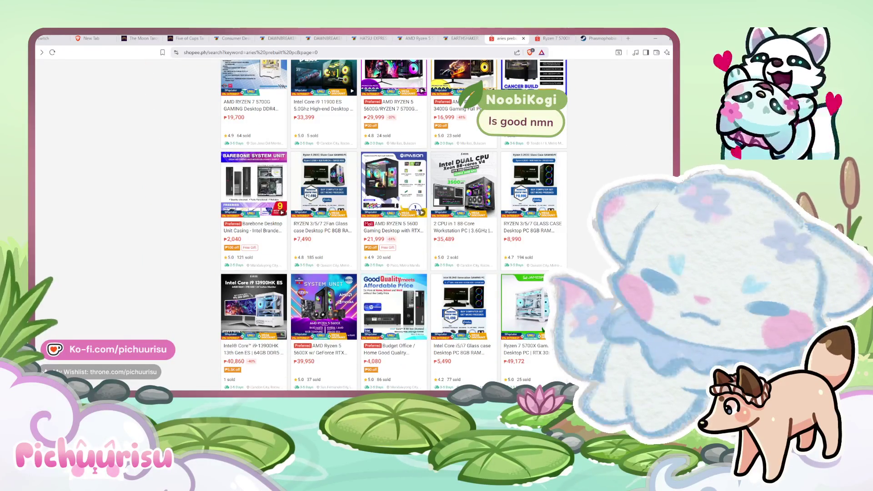
pyautogui.scroll(-3, 394, 227)
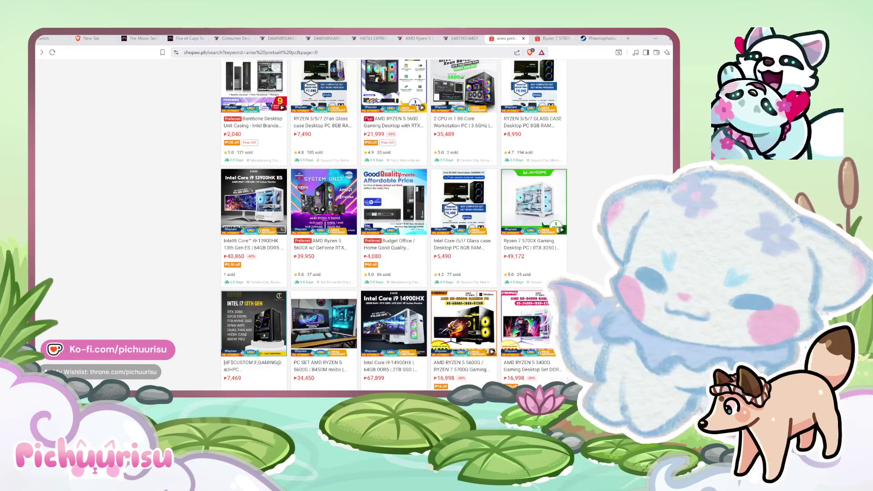
pyautogui.scroll(-1, 394, 227)
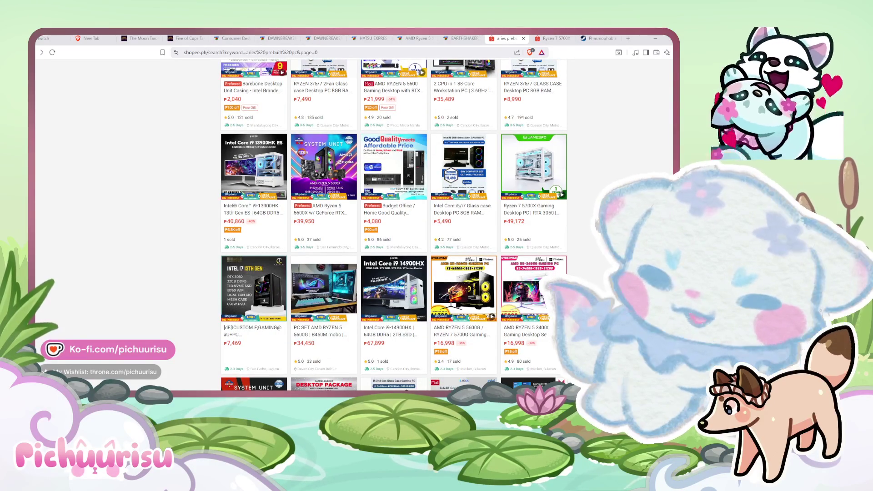
pyautogui.moveTo(533, 337)
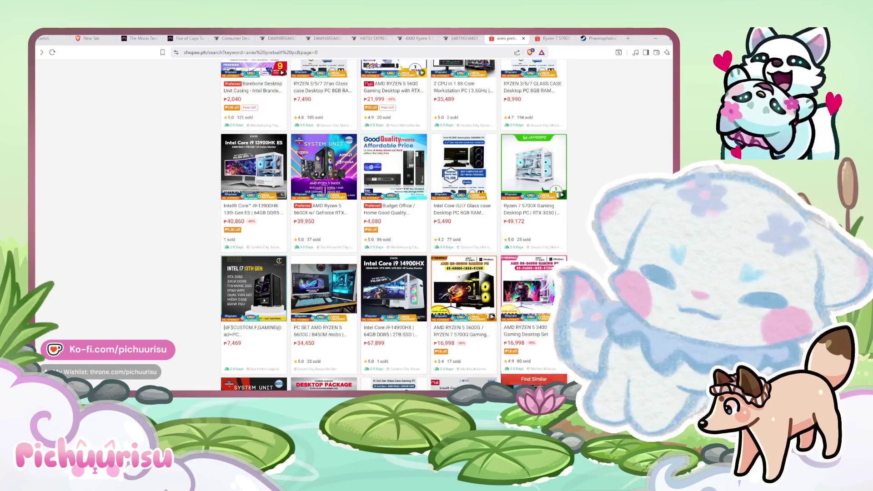
pyautogui.scroll(-2, 599, 279)
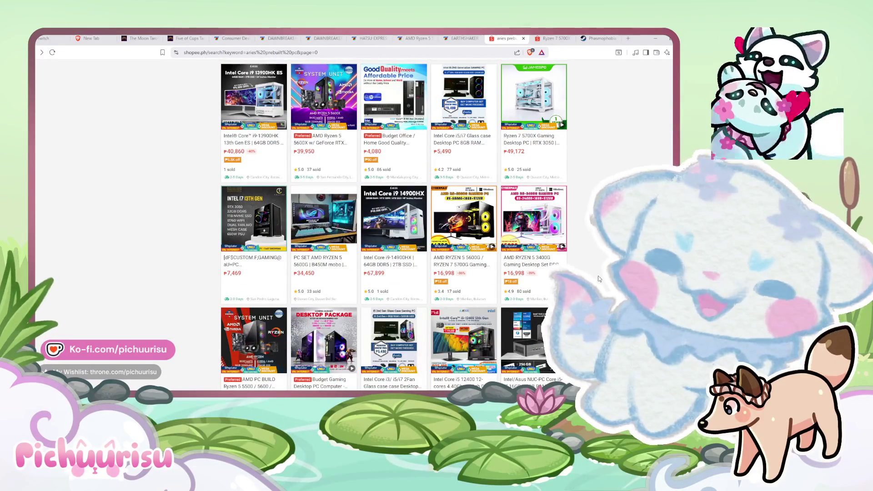
pyautogui.scroll(-2, 599, 279)
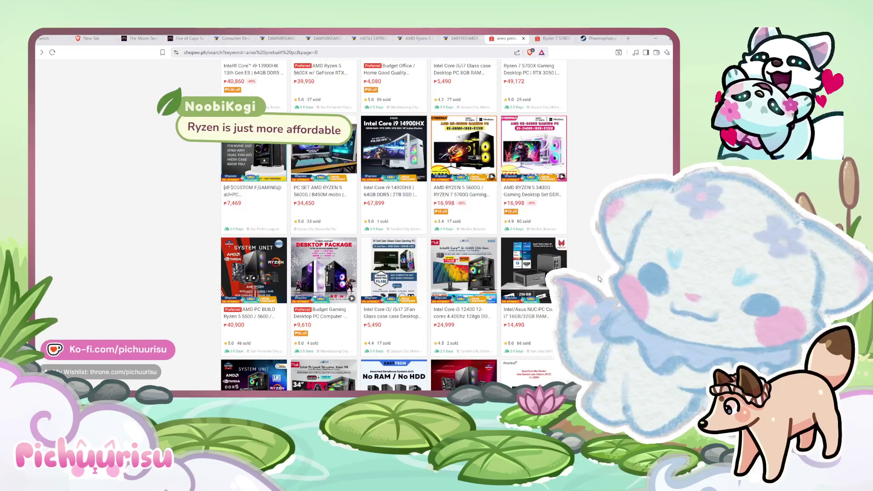
pyautogui.scroll(-1, 598, 278)
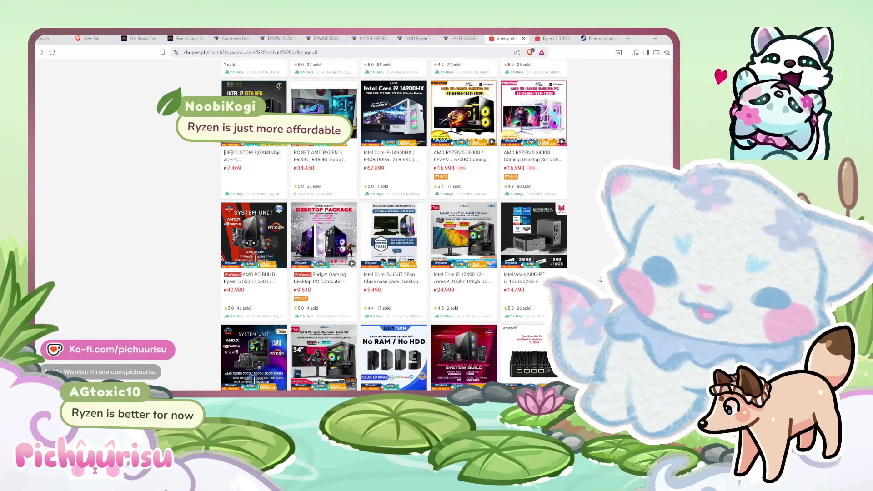
pyautogui.scroll(-3, 598, 278)
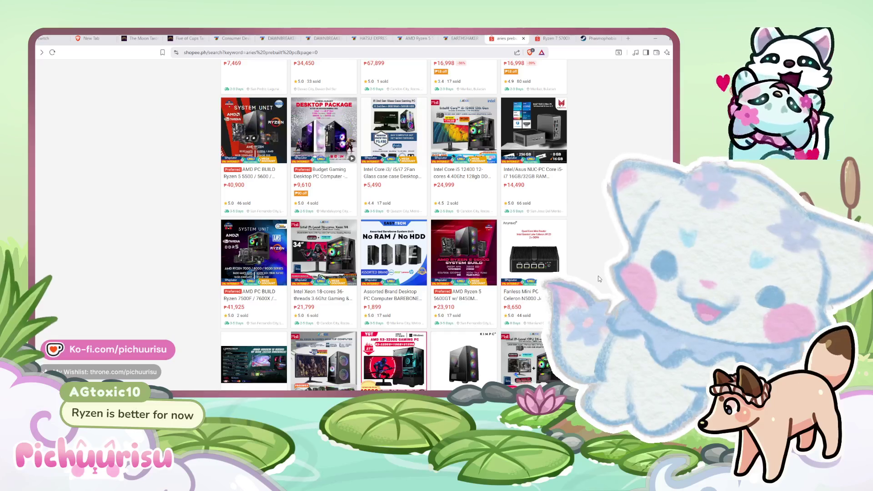
pyautogui.scroll(-5, 598, 278)
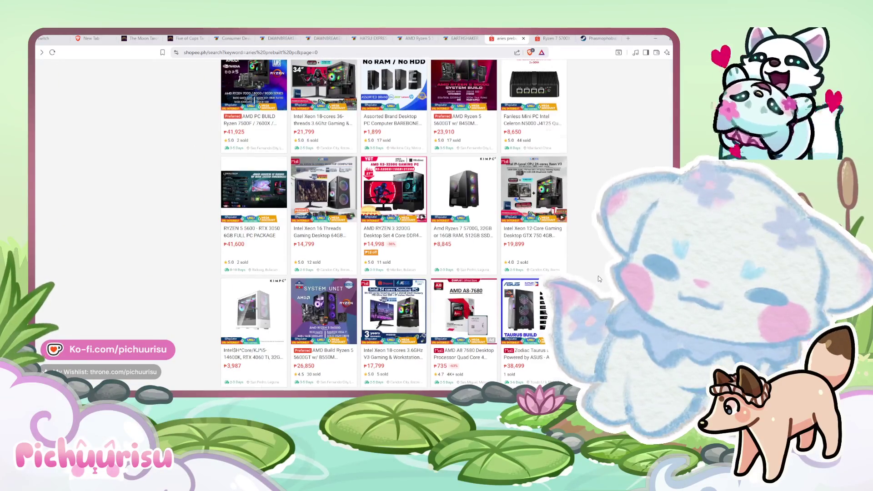
pyautogui.scroll(-5, 598, 278)
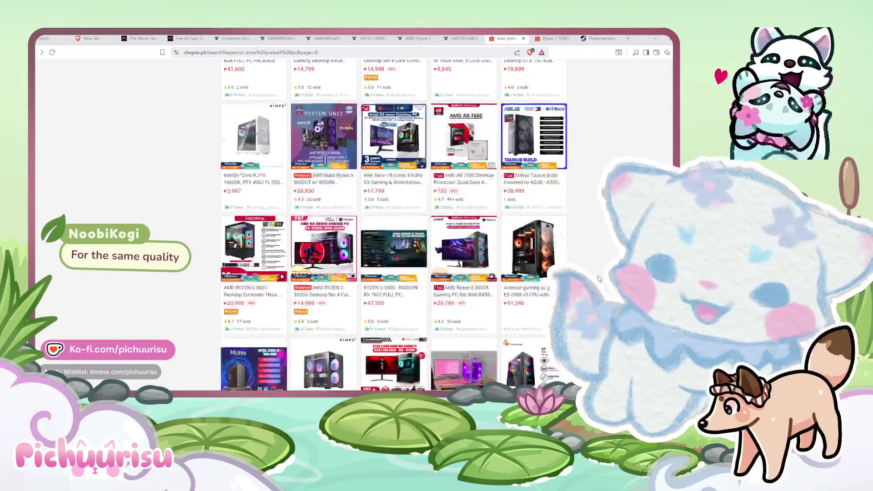
pyautogui.scroll(-2, 599, 278)
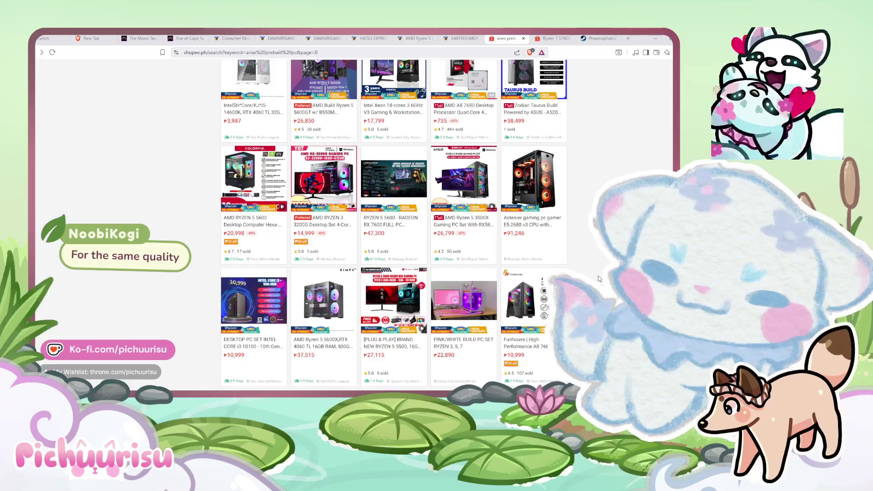
pyautogui.scroll(-1, 598, 278)
# Scroll back up and switch to the Bermor Techzone Ryzen 5 5500 processor page.
pyautogui.scroll(5, 598, 278)
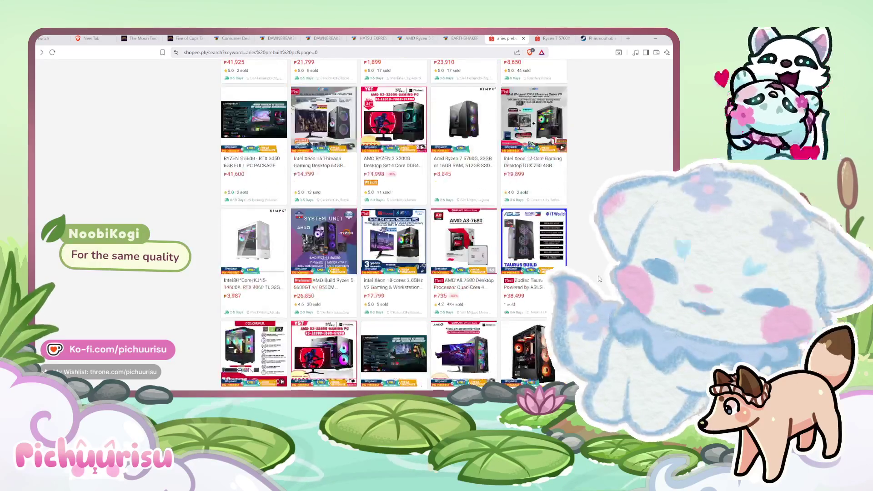
pyautogui.scroll(3, 598, 278)
pyautogui.scroll(3, 598, 278)
pyautogui.scroll(3, 598, 278)
pyautogui.scroll(3, 597, 274)
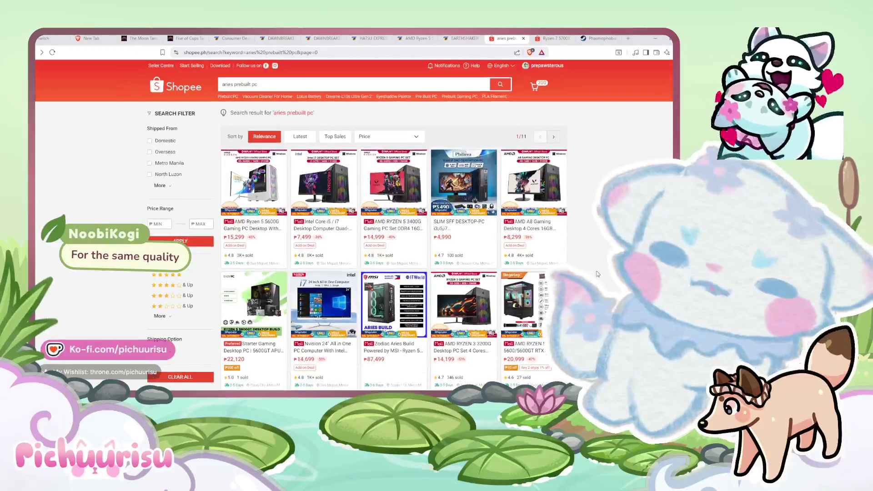
pyautogui.click(414, 38)
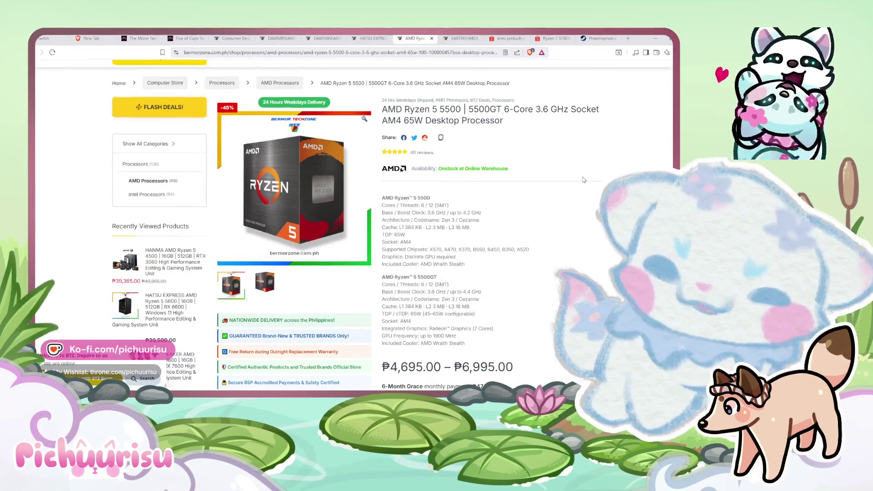
# Close the Ryzen 5 5500 and EARTHSHAKER system unit pages.
pyautogui.scroll(-2, 583, 180)
pyautogui.scroll(2, 583, 180)
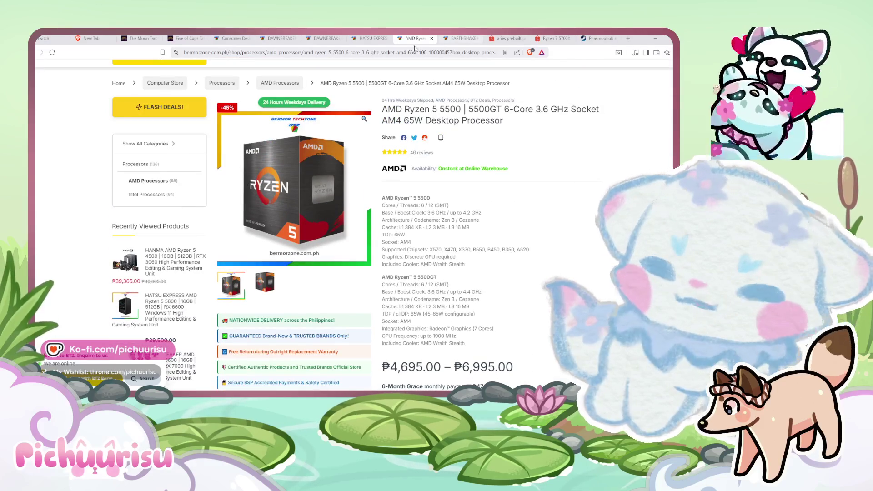
pyautogui.click(432, 39)
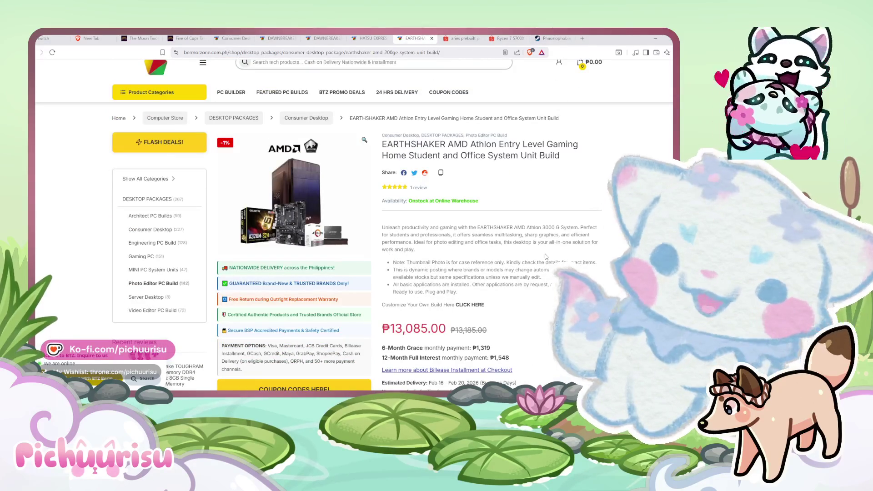
pyautogui.scroll(-1, 552, 241)
pyautogui.scroll(2, 435, 209)
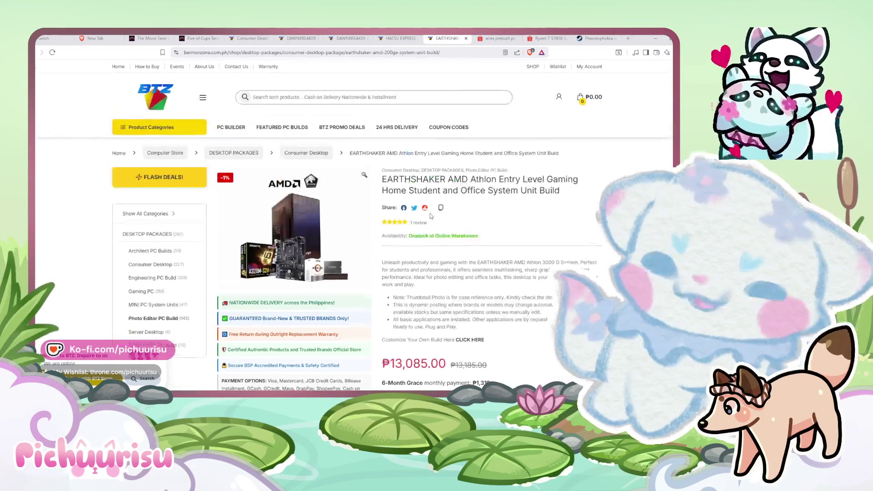
pyautogui.click(466, 38)
# View the ₱39,500 HATSU EXPRESS build page, then return to the Shopee results.
pyautogui.click(393, 39)
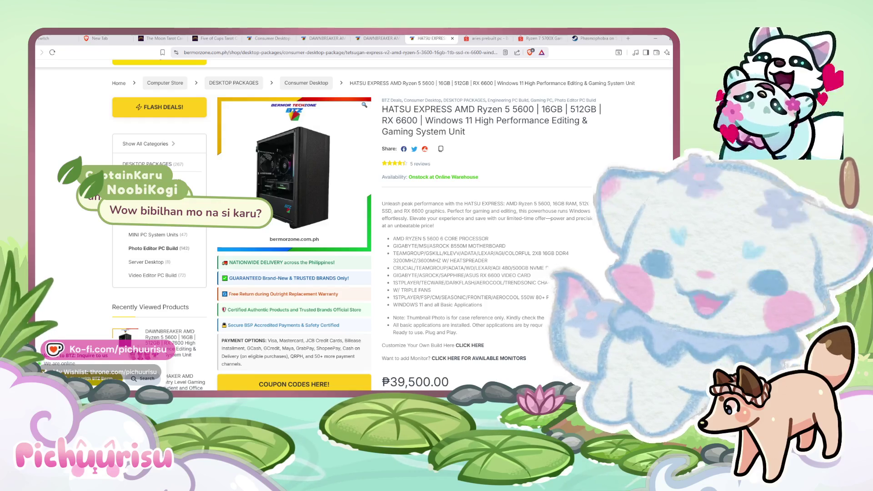
pyautogui.scroll(2, 355, 218)
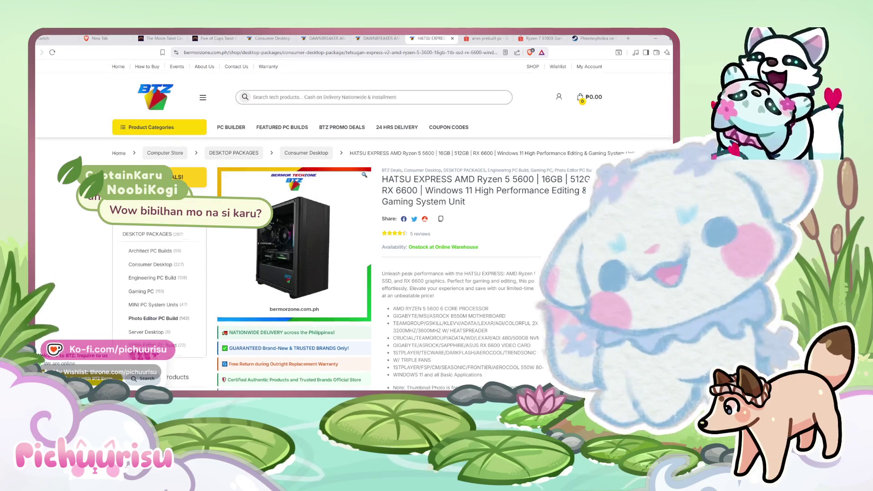
pyautogui.scroll(-1, 355, 219)
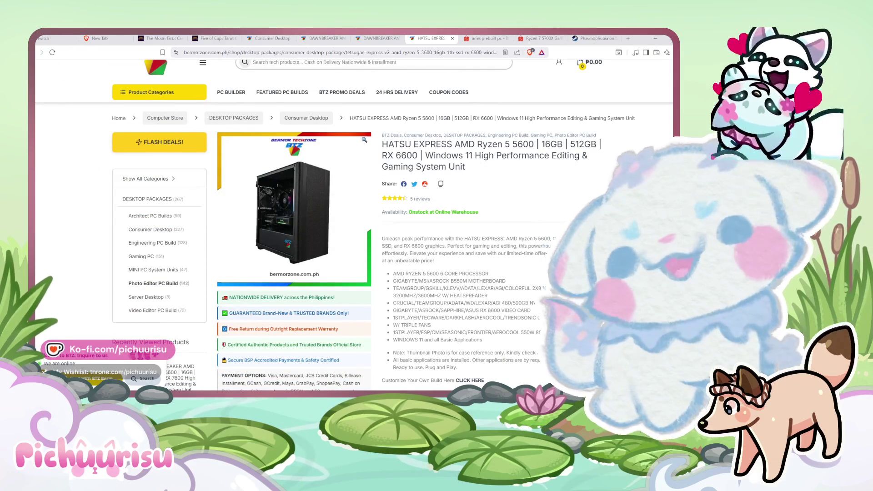
pyautogui.hotkey('ctrl', 'Tab')
# Refine the search to 'aries prebuilt pc blue'.
pyautogui.scroll(-3, 559, 228)
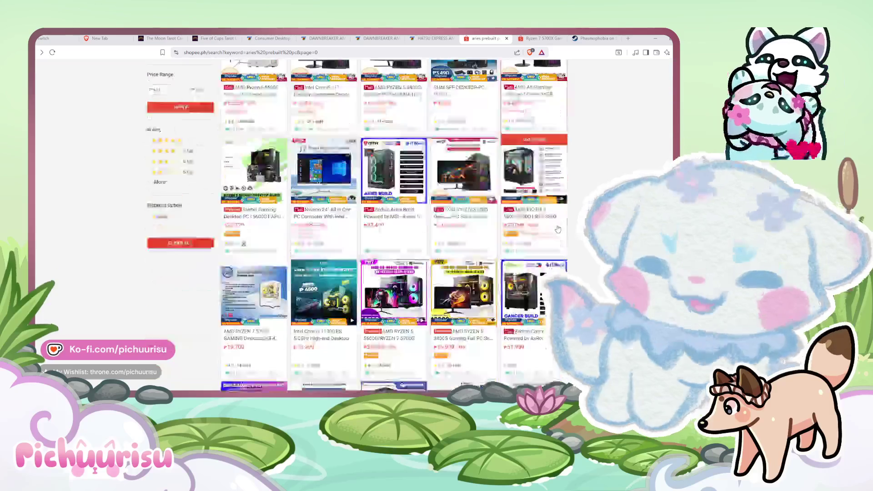
pyautogui.scroll(5, 558, 228)
pyautogui.click(263, 86)
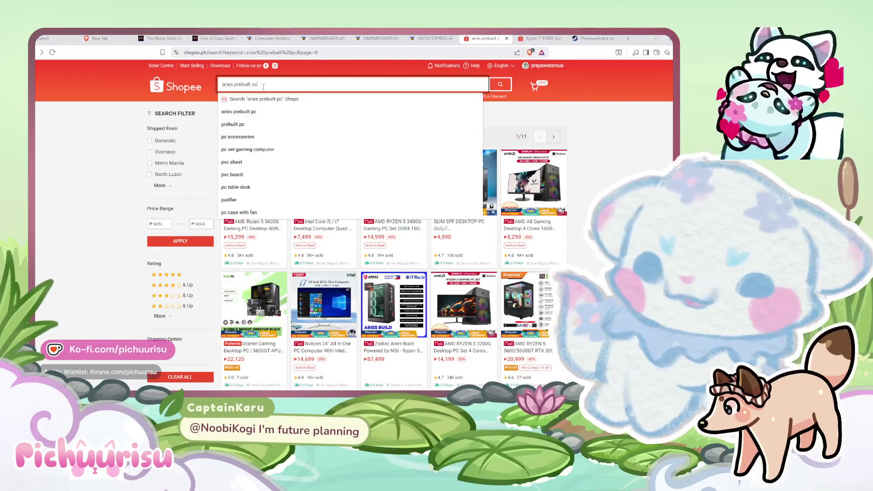
pyautogui.write(' blue')
pyautogui.press('Return')
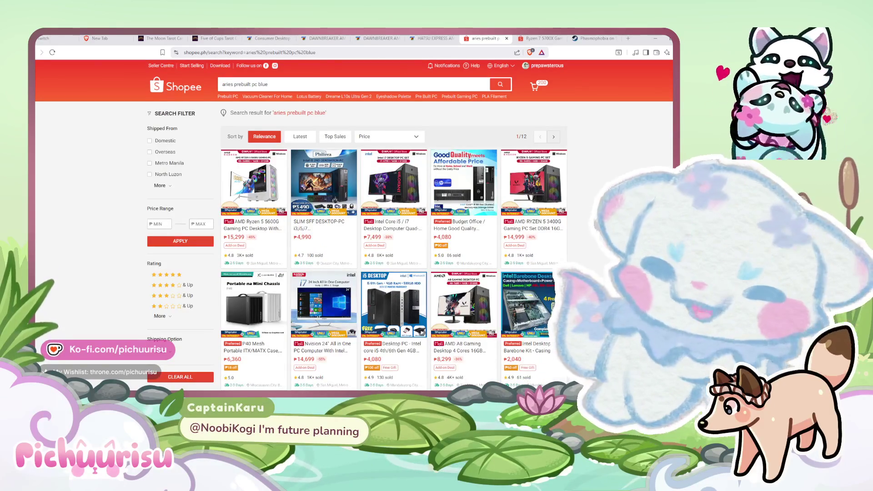
# Scroll to the bottom, view the ₱34,450–₱42,500 Ryzen 5 5600G PC set, then go back.
pyautogui.scroll(-3, 355, 228)
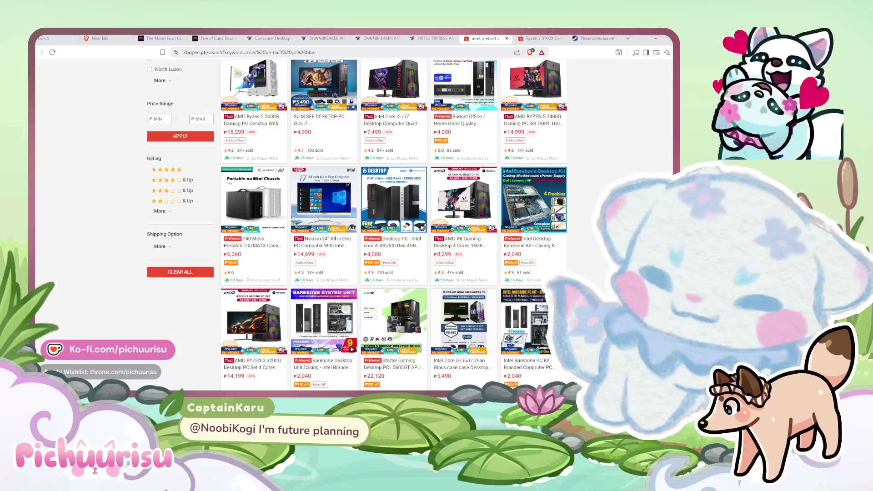
pyautogui.scroll(-5, 393, 227)
pyautogui.scroll(-5, 393, 227)
pyautogui.scroll(-5, 393, 227)
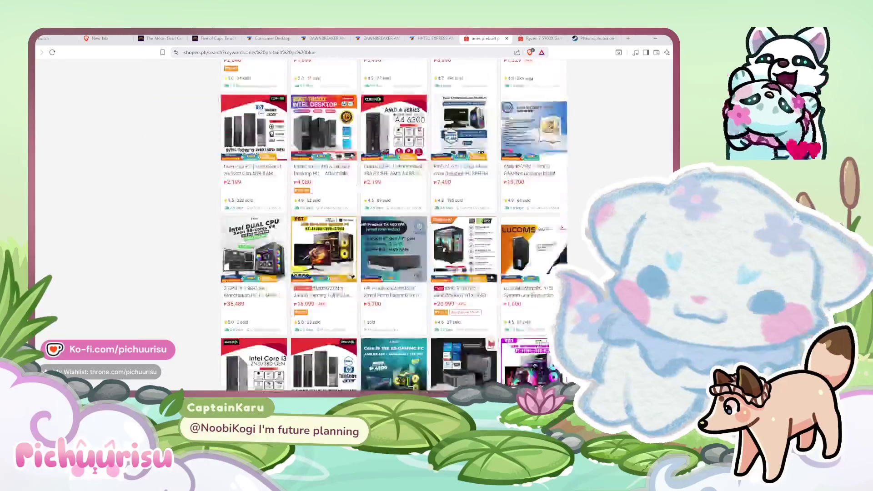
pyautogui.scroll(-5, 394, 227)
pyautogui.scroll(-2, 394, 228)
pyautogui.scroll(-2, 393, 227)
pyautogui.scroll(-1, 393, 227)
pyautogui.scroll(-2, 393, 227)
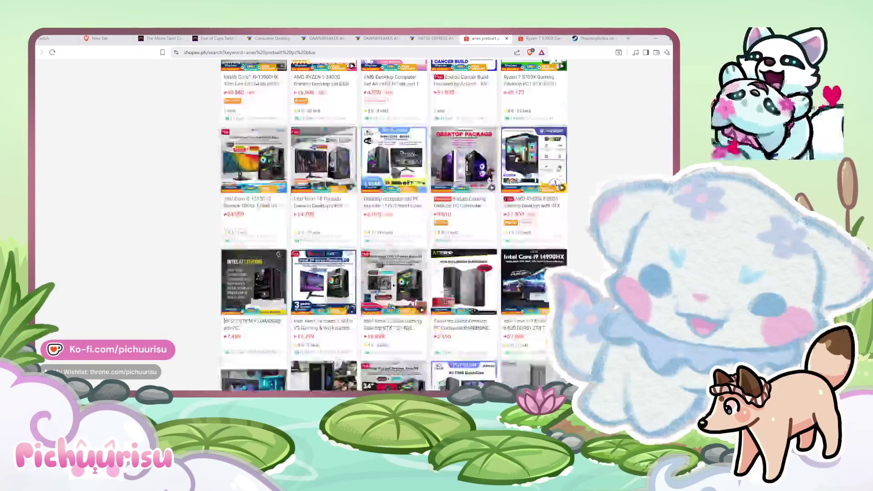
pyautogui.scroll(-1, 393, 227)
pyautogui.scroll(-2, 393, 228)
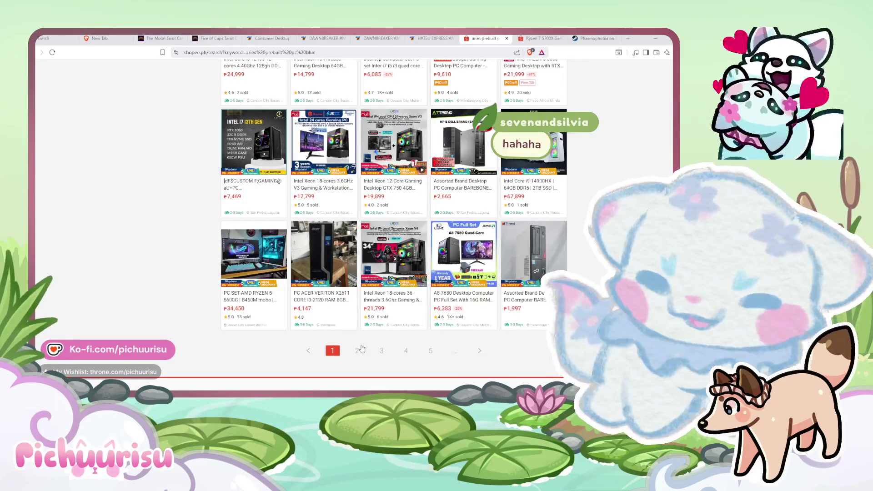
pyautogui.click(276, 263)
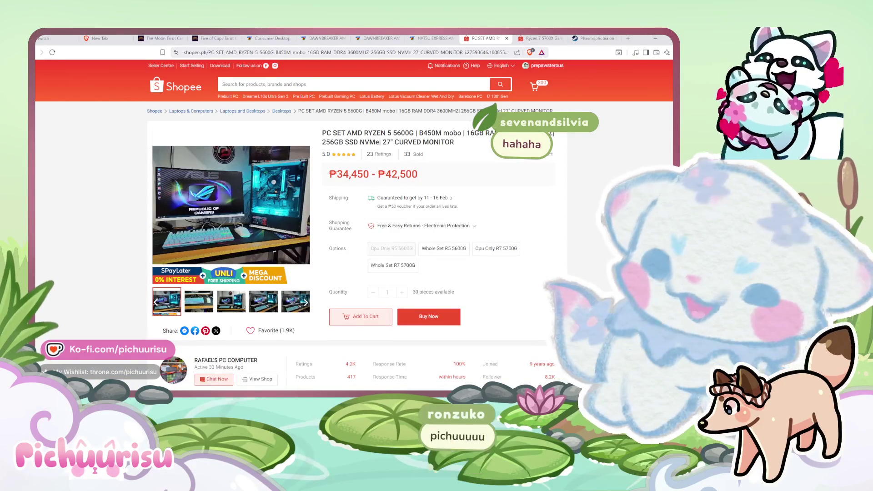
pyautogui.hotkey('alt', 'Left')
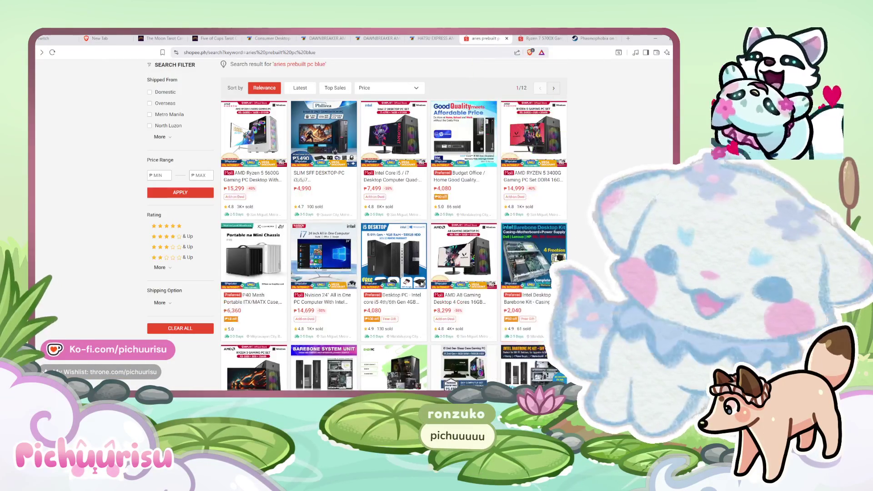
# Scroll through the 'aries prebuilt pc blue' results, then select the search box text.
pyautogui.scroll(-5, 393, 228)
pyautogui.scroll(-5, 394, 228)
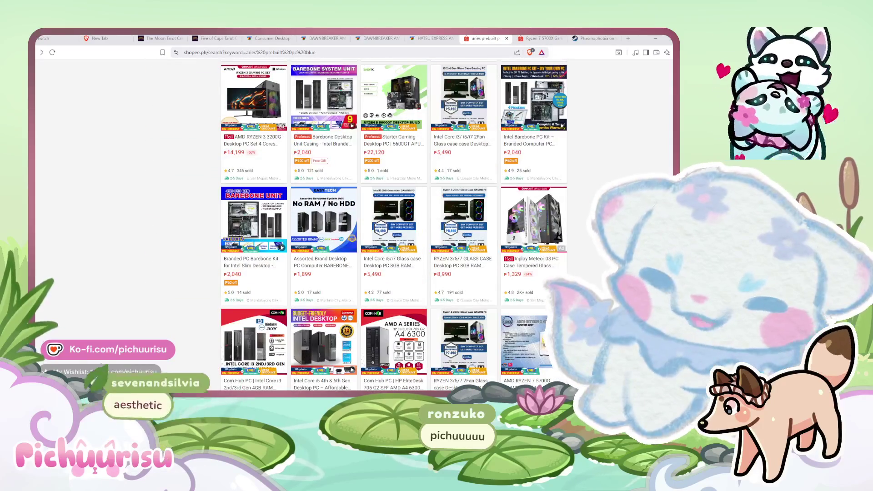
pyautogui.scroll(-5, 393, 227)
pyautogui.scroll(-5, 393, 227)
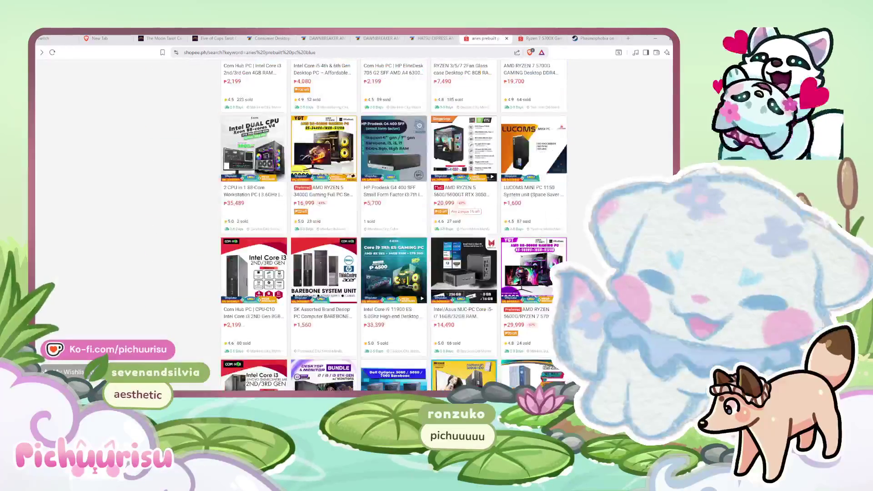
pyautogui.scroll(-5, 394, 228)
pyautogui.scroll(5, 296, 76)
pyautogui.scroll(10, 296, 76)
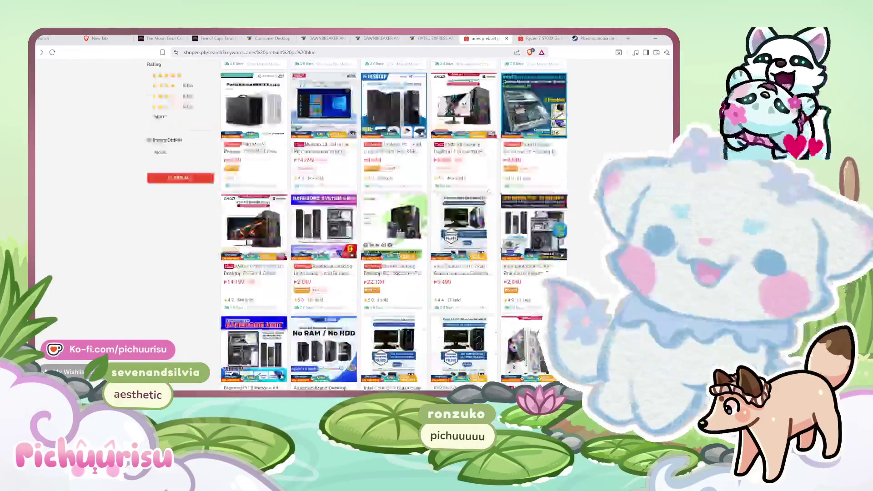
pyautogui.scroll(10, 296, 76)
pyautogui.click(255, 84)
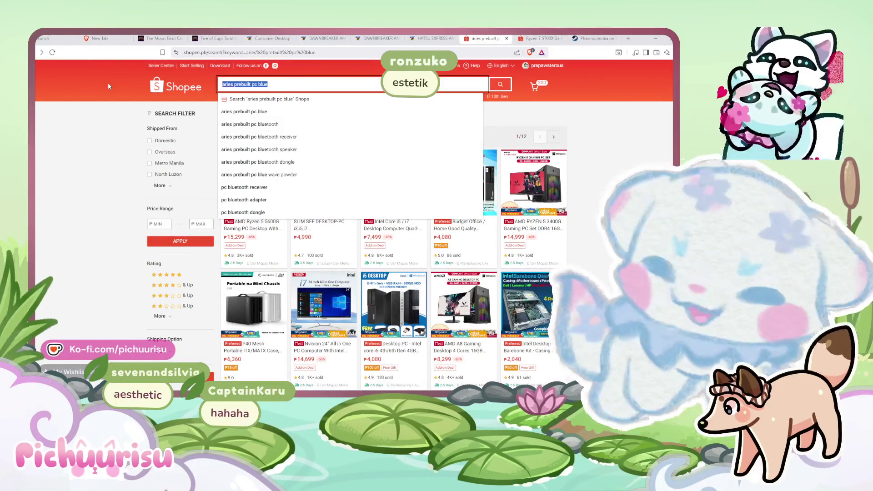
# Search for 'blue pc case' and scroll down the results.
pyautogui.write('blue pc case')
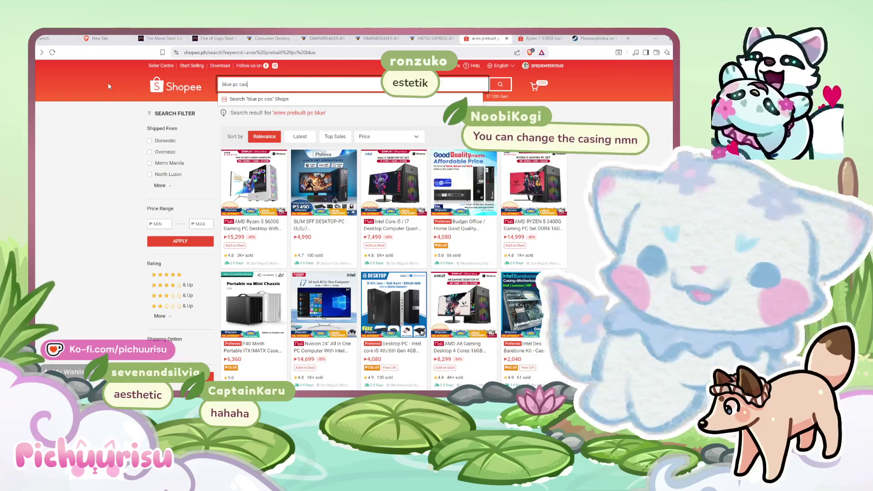
pyautogui.press('Return')
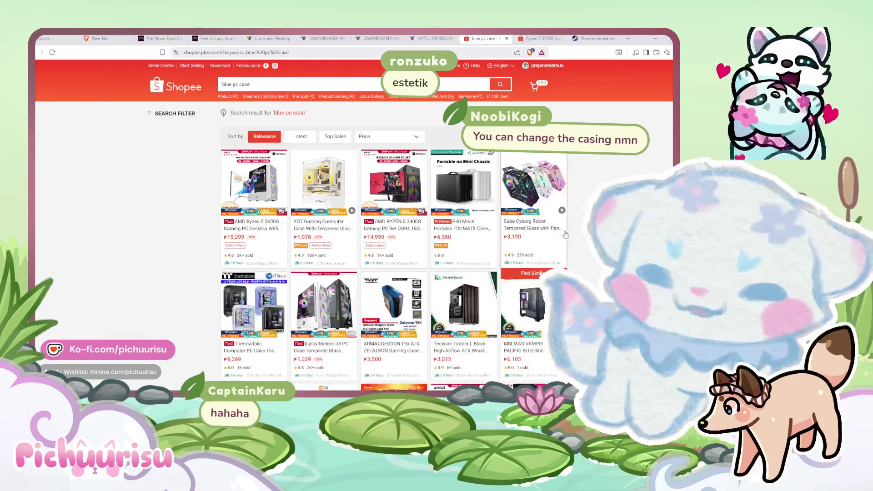
pyautogui.scroll(-2, 391, 227)
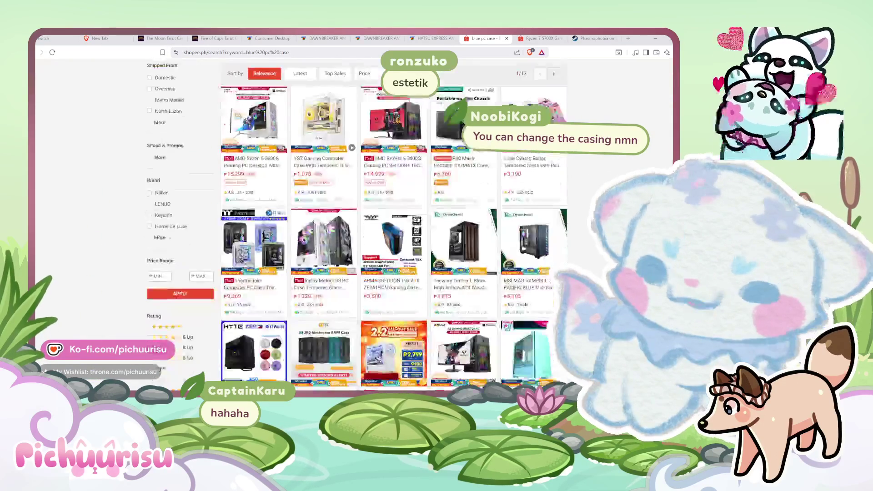
pyautogui.scroll(-3, 381, 249)
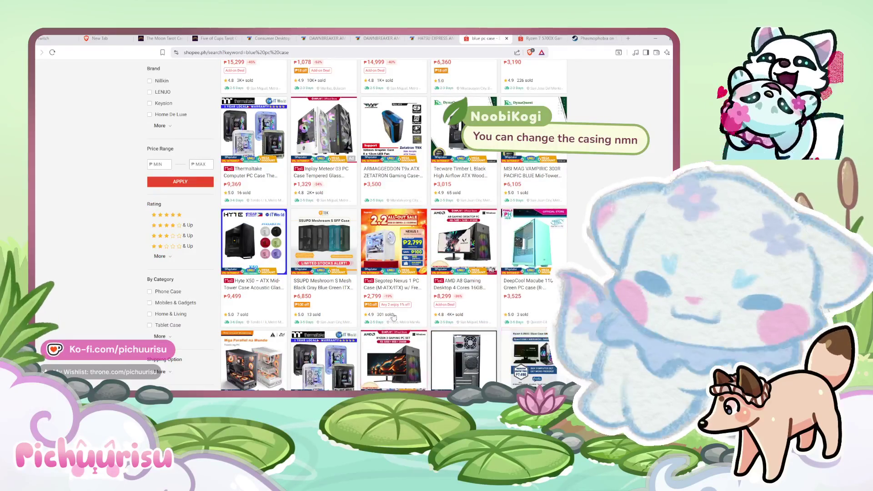
pyautogui.scroll(-2, 347, 312)
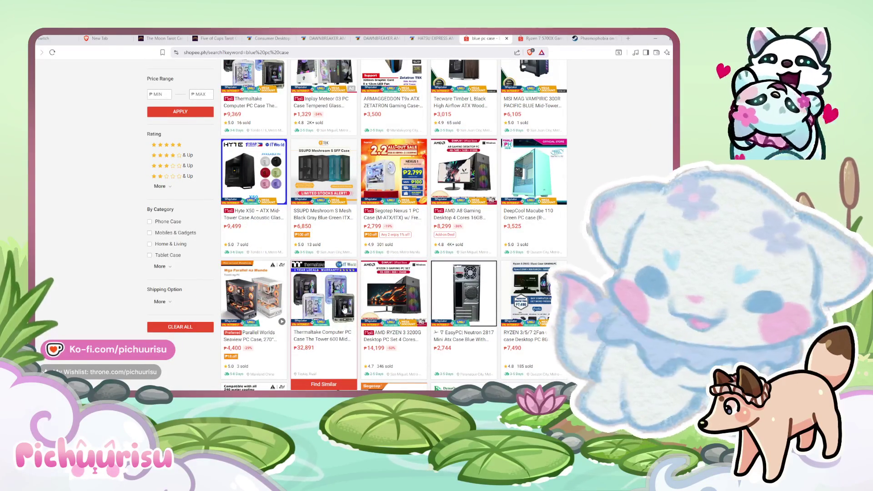
# View the ₱3,720 DarkFlash DLV22 middle-tower case page, then return to the results.
pyautogui.scroll(-6, 344, 309)
pyautogui.scroll(-1, 512, 274)
pyautogui.click(318, 288)
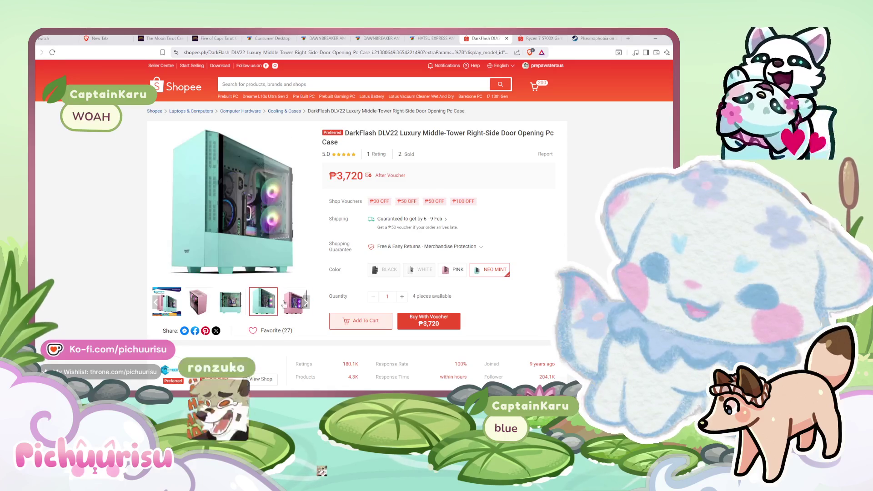
pyautogui.hotkey('alt', 'Left')
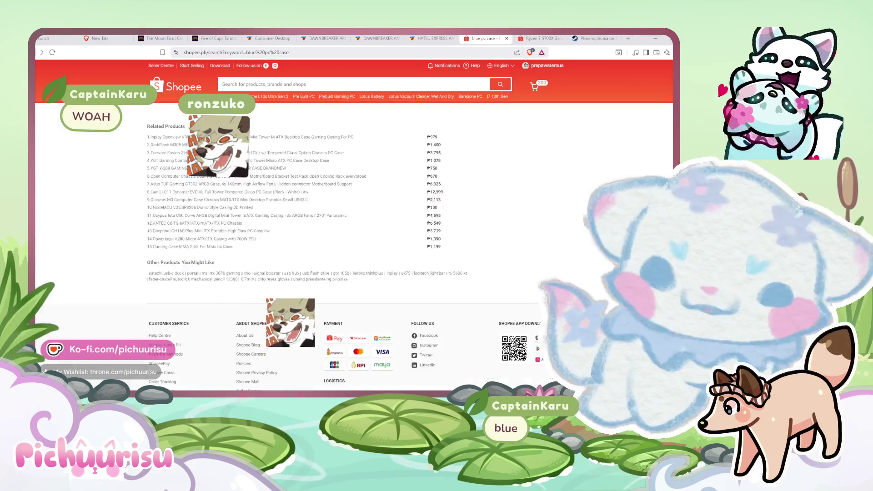
# Scroll through the 'blue pc case' results to page 2.
pyautogui.scroll(-5, 477, 237)
pyautogui.scroll(-1, 523, 259)
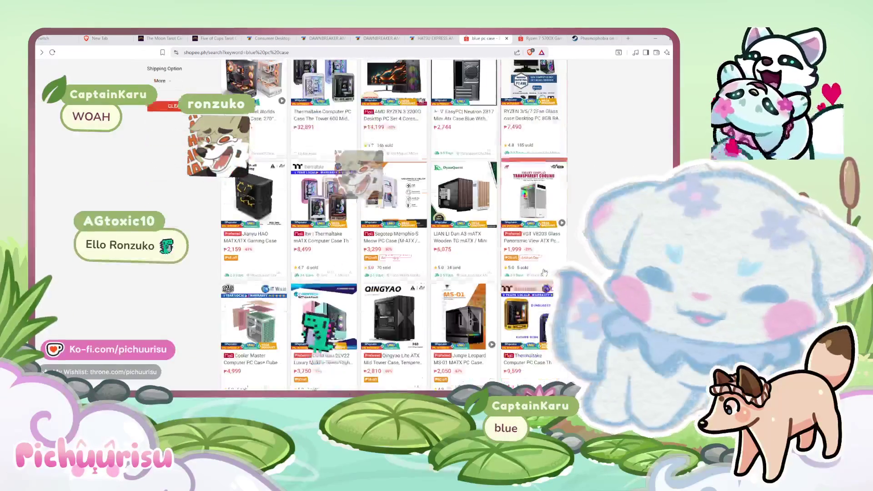
pyautogui.scroll(-1, 544, 272)
pyautogui.scroll(-1, 544, 272)
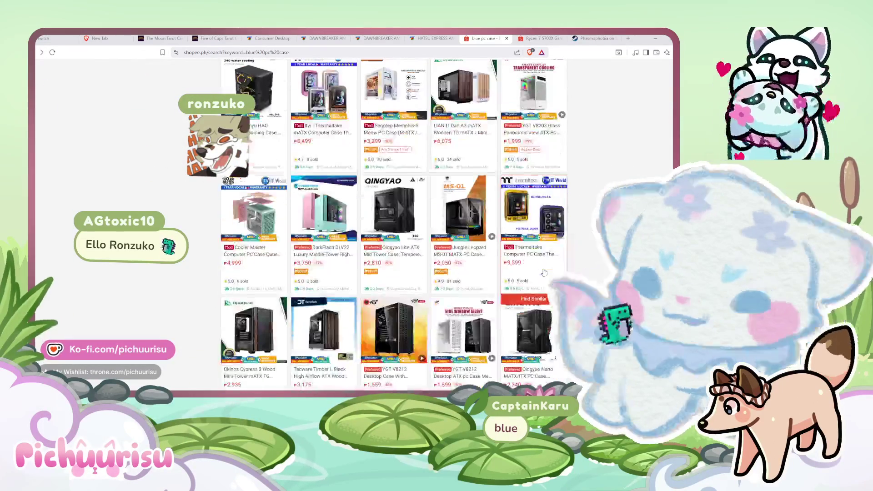
pyautogui.scroll(-2, 544, 271)
pyautogui.scroll(-2, 544, 272)
pyautogui.scroll(-2, 544, 272)
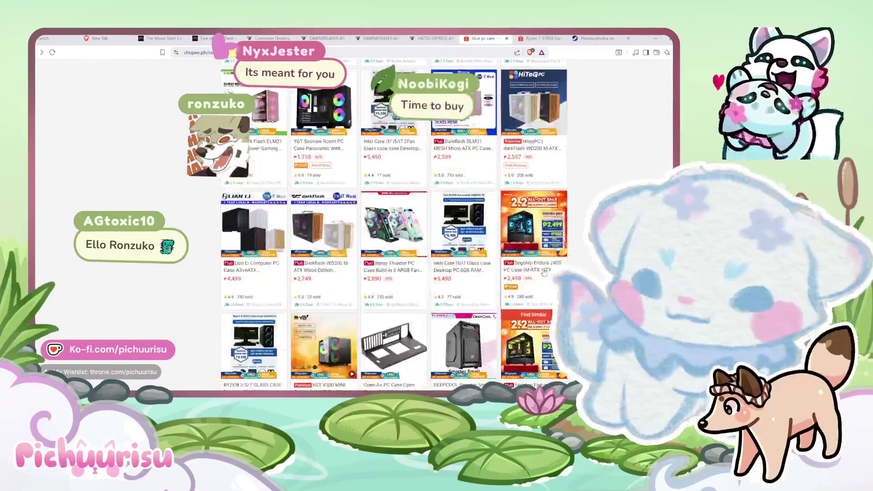
pyautogui.scroll(1, 543, 272)
pyautogui.scroll(-1, 542, 272)
pyautogui.scroll(-3, 542, 272)
pyautogui.scroll(-3, 543, 272)
pyautogui.scroll(-3, 500, 291)
pyautogui.scroll(1, 429, 314)
pyautogui.scroll(15, 445, 273)
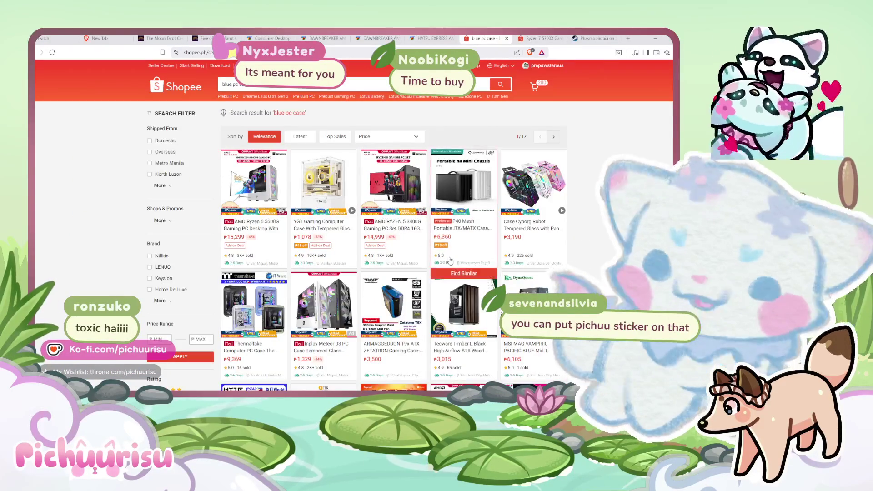
pyautogui.scroll(-3, 592, 264)
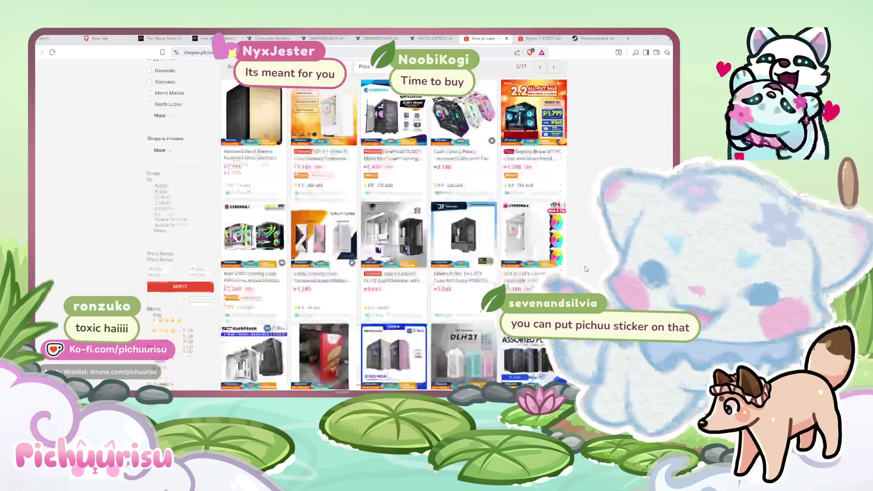
pyautogui.scroll(-1, 500, 263)
# Look at the Darkflash dlh21 itx chassis, then open the ₱2,890–₱3,199 Inplay Thunder PC Case.
pyautogui.click(464, 262)
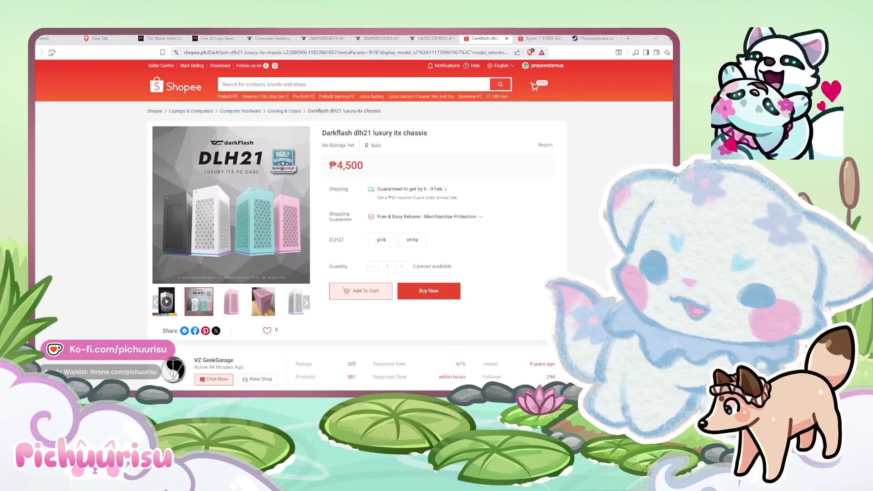
pyautogui.hotkey('alt', 'Left')
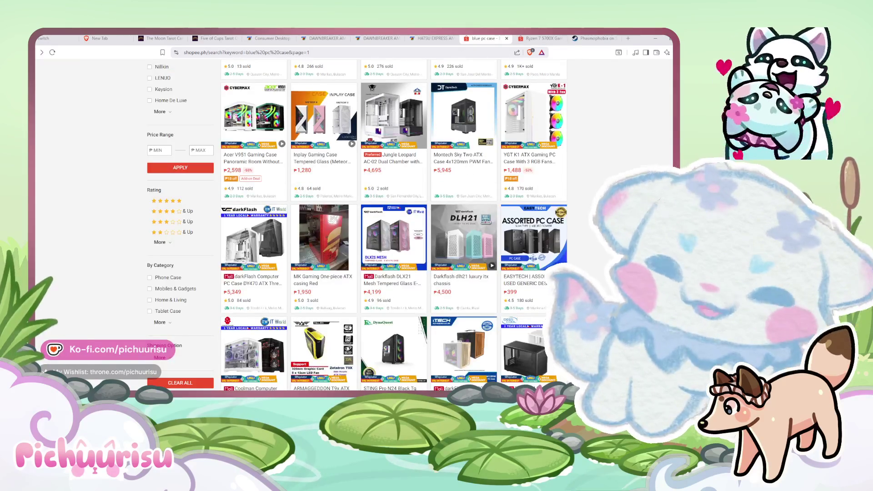
pyautogui.scroll(-3, 394, 223)
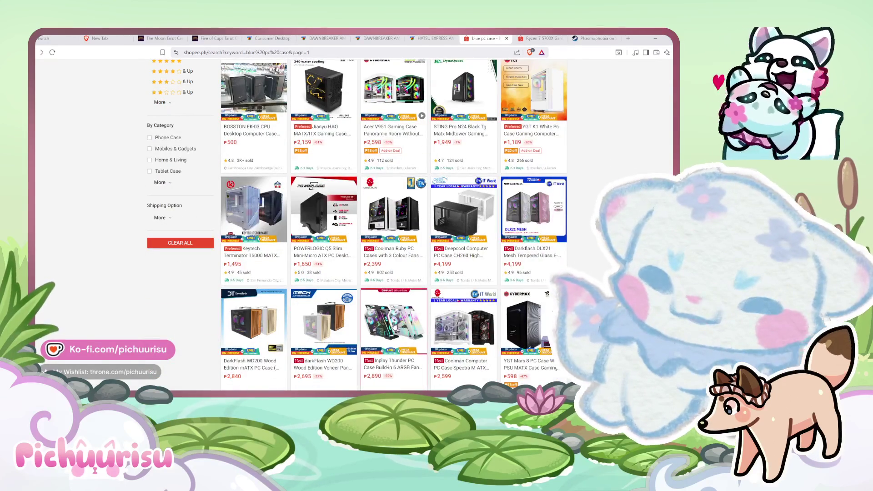
pyautogui.click(394, 323)
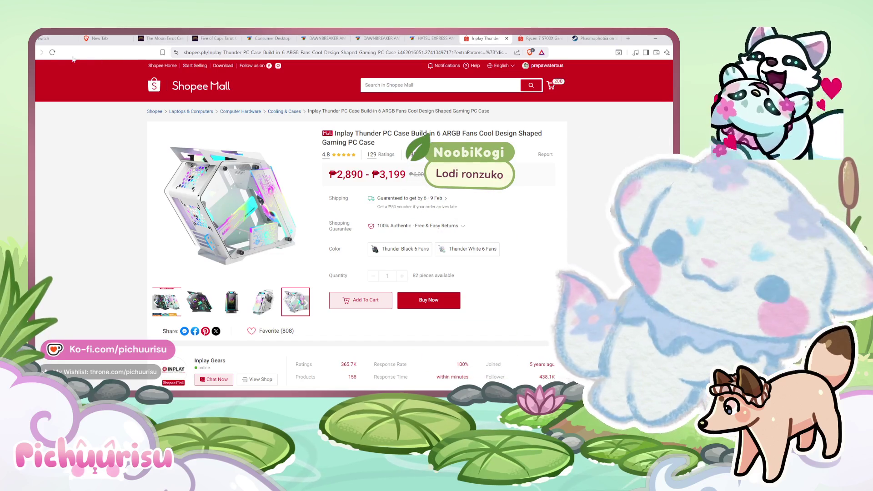
pyautogui.scroll(-10, 515, 291)
# Glance at the pet dog socks listing, then open the Thermaltake Ceres 330 case page.
pyautogui.hotkey('alt', 'Left')
pyautogui.scroll(10, 515, 291)
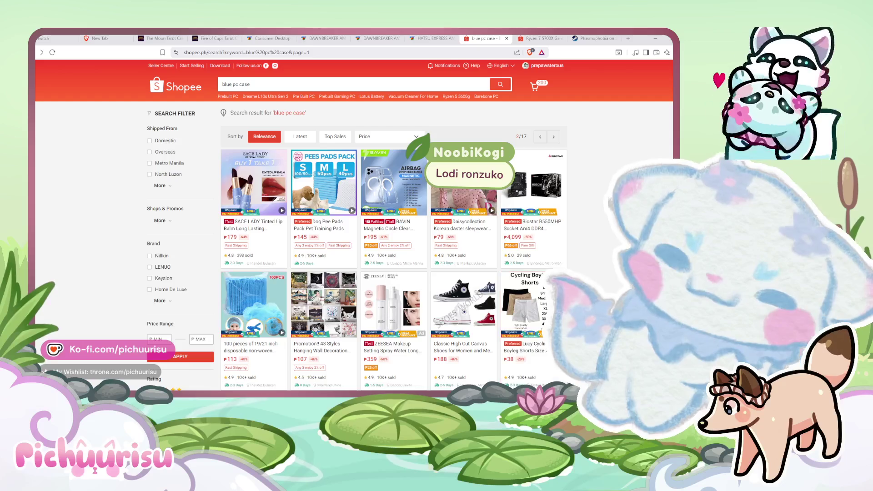
pyautogui.scroll(-4, 394, 253)
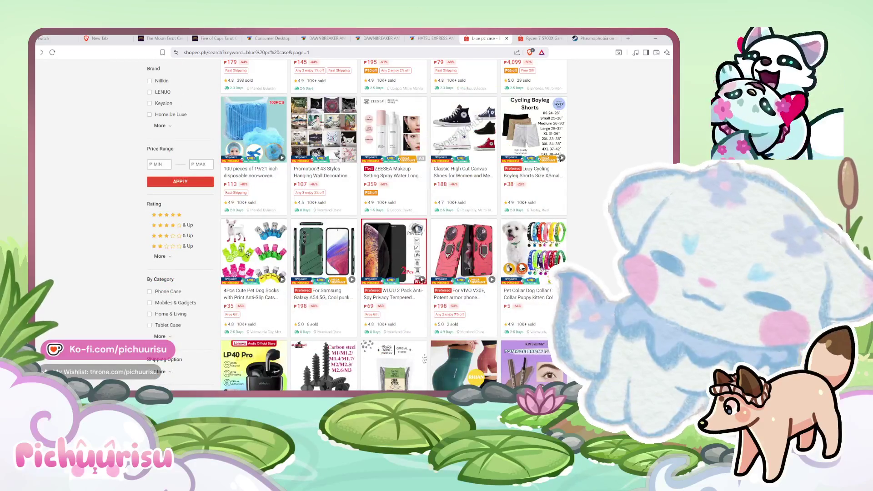
pyautogui.click(281, 278)
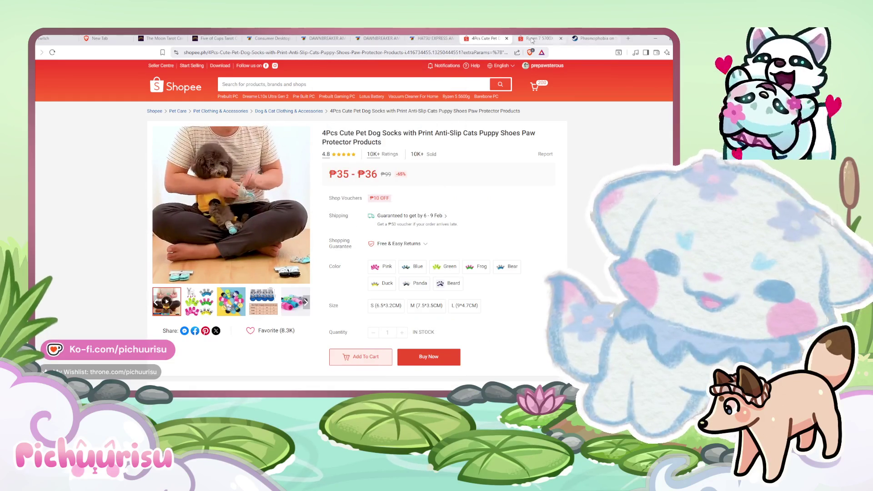
pyautogui.hotkey('alt', 'Left')
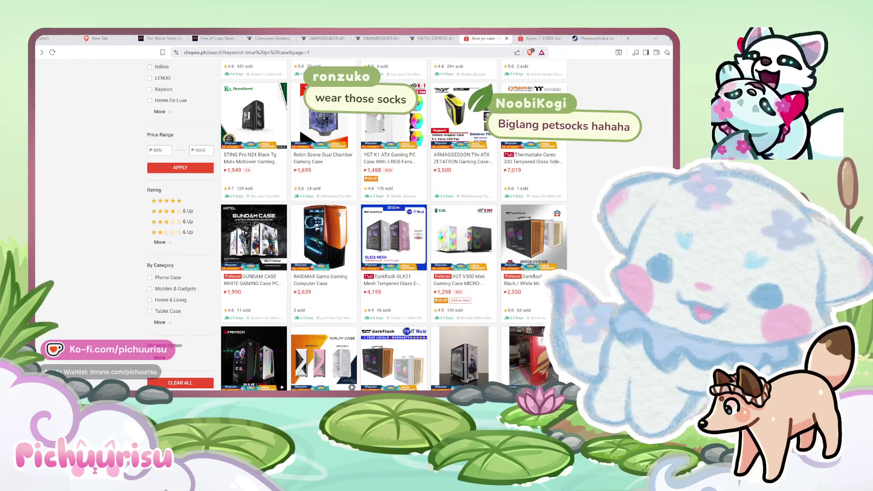
pyautogui.scroll(2, 355, 228)
pyautogui.moveTo(533, 245)
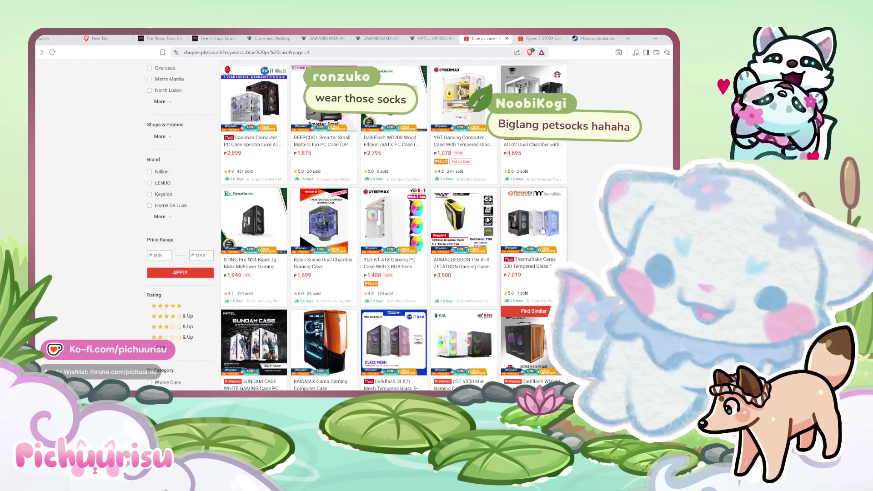
pyautogui.click(538, 229)
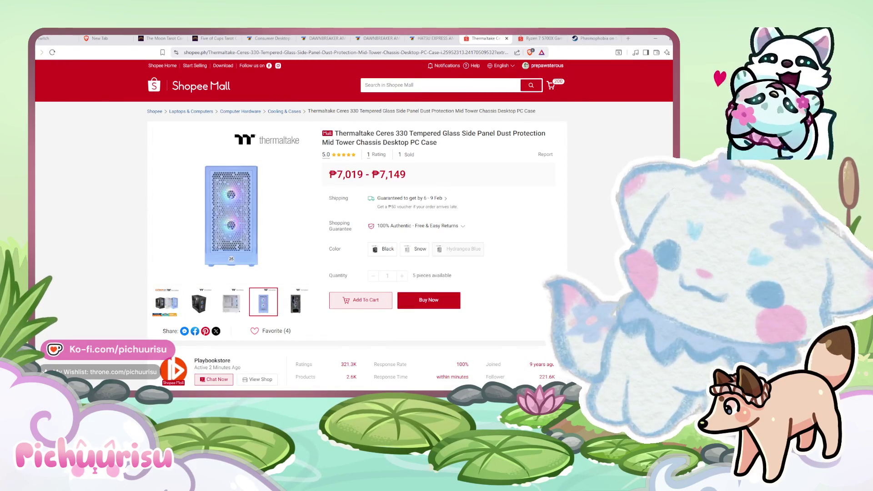
# Leave the Thermaltake Ceres 330 page and open the ₱2,749 DarkFlash WD200 M-ATX Wood Edition listing.
pyautogui.hotkey('alt', 'Left')
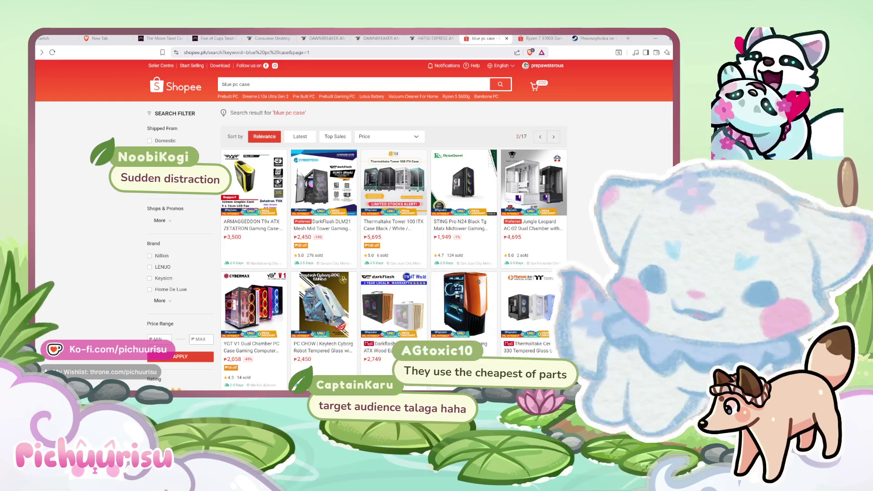
pyautogui.scroll(-1, 354, 227)
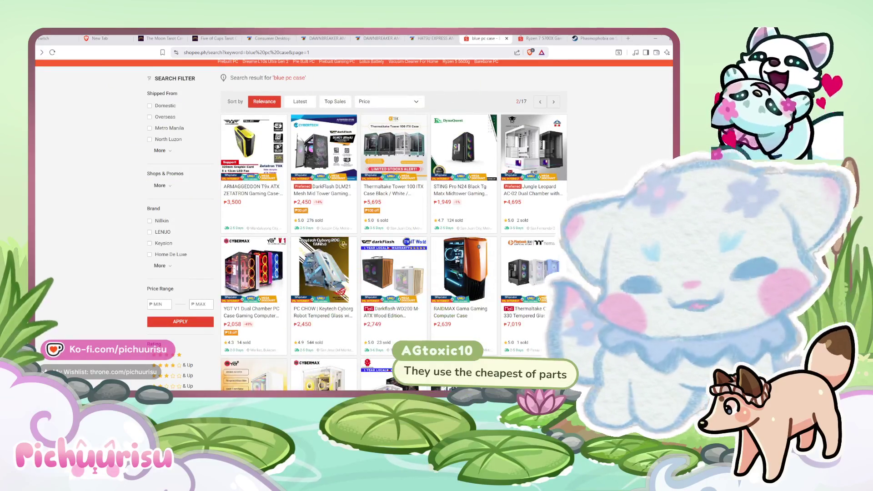
pyautogui.moveTo(393, 314)
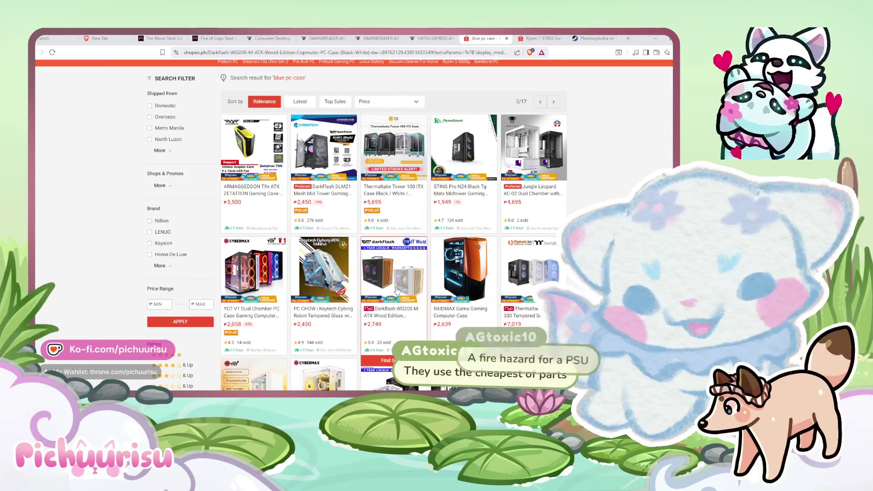
pyautogui.click(396, 290)
pyautogui.moveTo(295, 303)
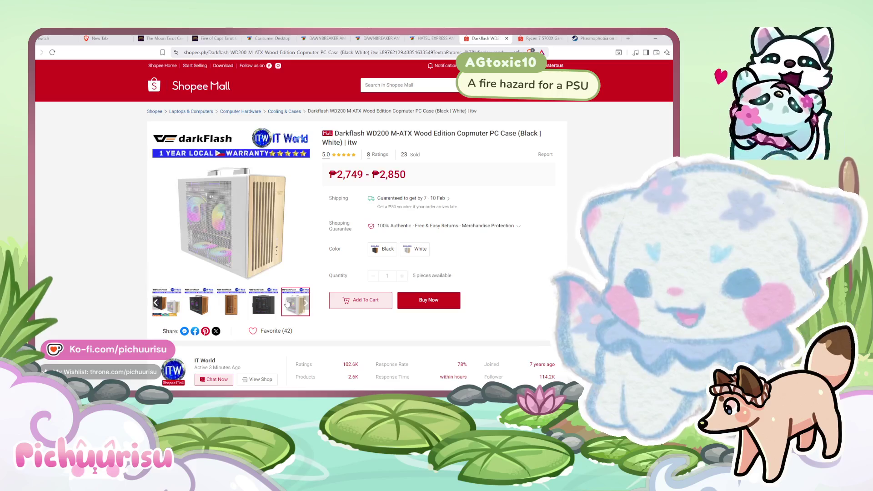
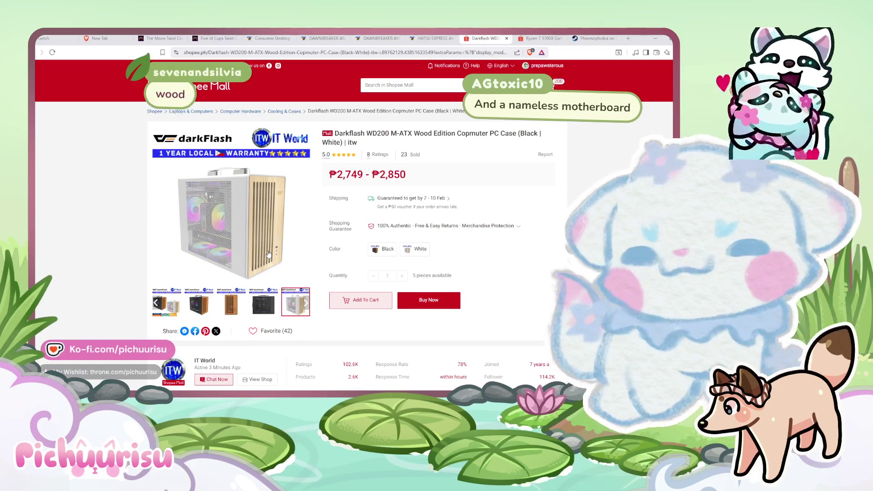
# Enlarge and close the wood case product photo, then return to the 'blue pc case' results.
pyautogui.click(242, 312)
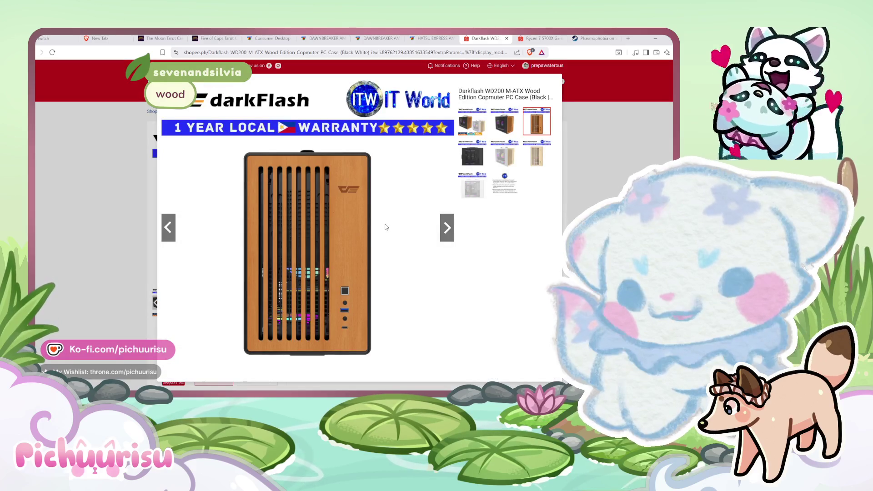
pyautogui.press('Escape')
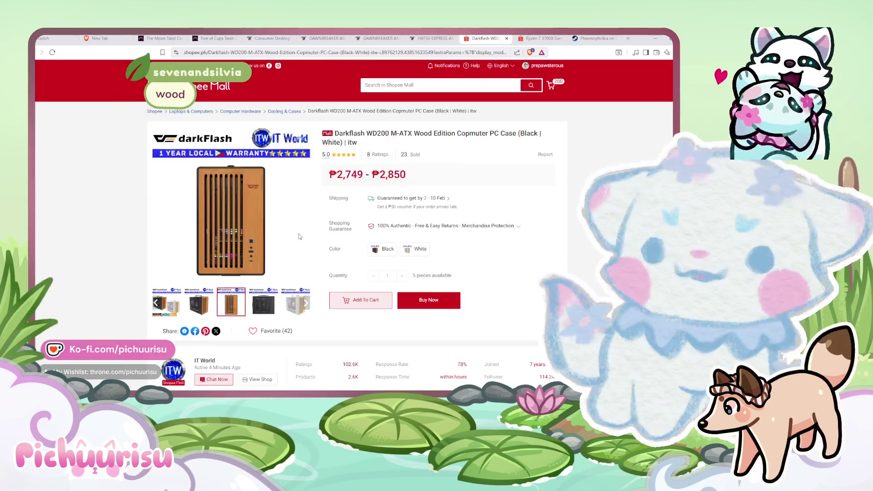
pyautogui.hotkey('alt', 'Left')
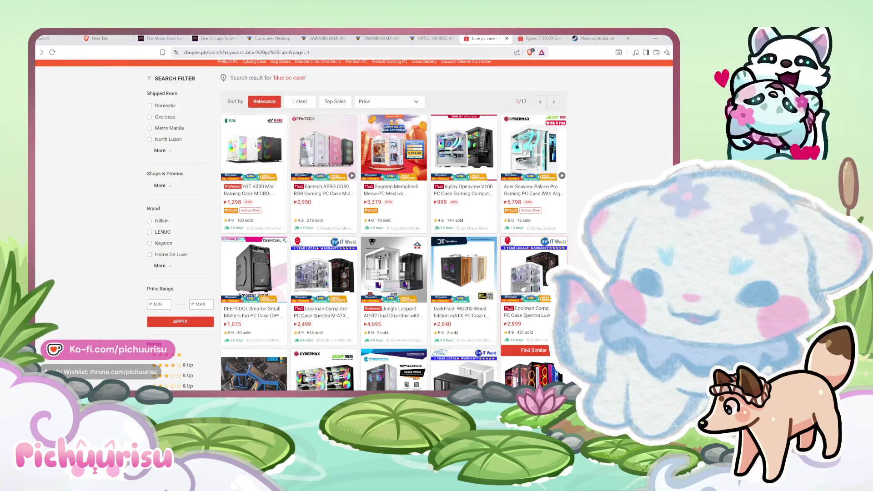
# Scroll the 'blue pc case' results and advance to the next results page.
pyautogui.scroll(-5, 524, 287)
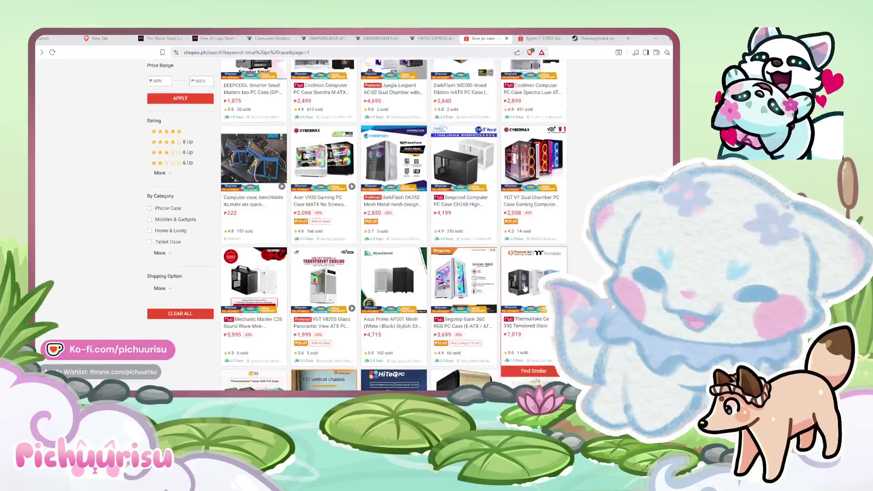
pyautogui.moveTo(253, 249)
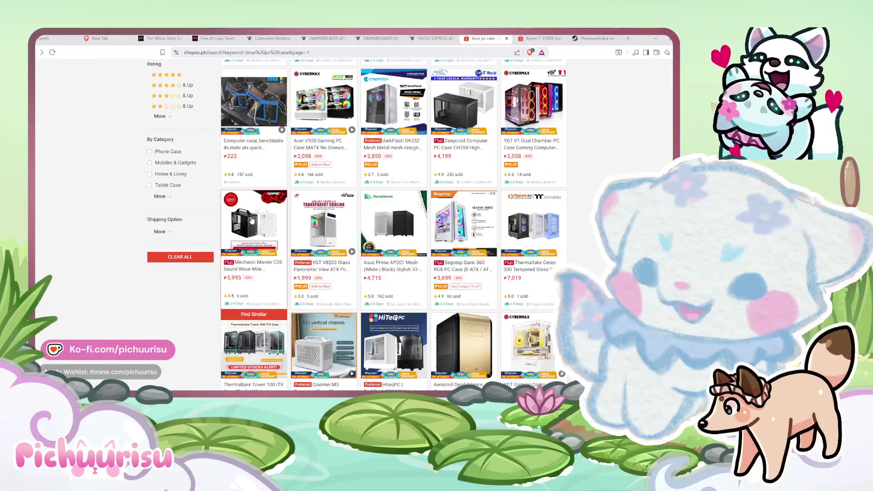
pyautogui.scroll(-4, 531, 232)
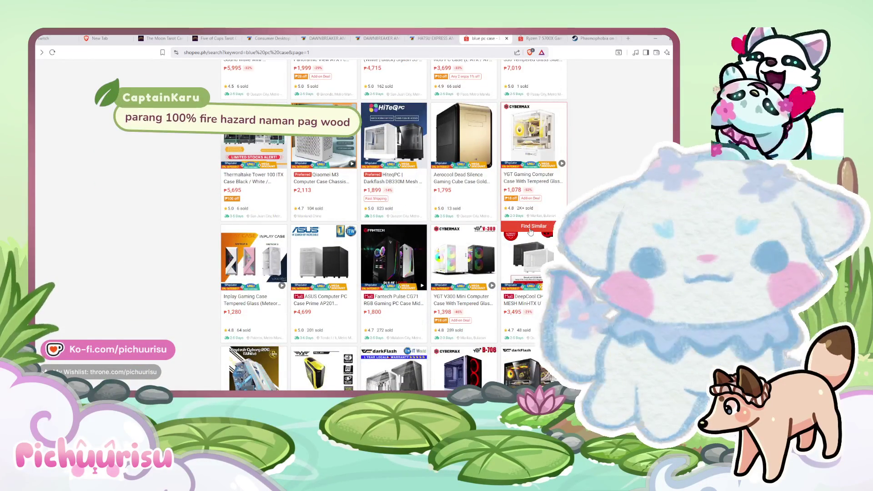
pyautogui.scroll(1, 530, 232)
pyautogui.scroll(4, 532, 232)
pyautogui.scroll(4, 532, 232)
pyautogui.scroll(3, 522, 233)
pyautogui.scroll(3, 509, 234)
pyautogui.scroll(-5, 484, 238)
pyautogui.scroll(-5, 484, 238)
pyautogui.scroll(-5, 484, 238)
pyautogui.scroll(-5, 484, 237)
pyautogui.scroll(-3, 485, 238)
pyautogui.click(381, 360)
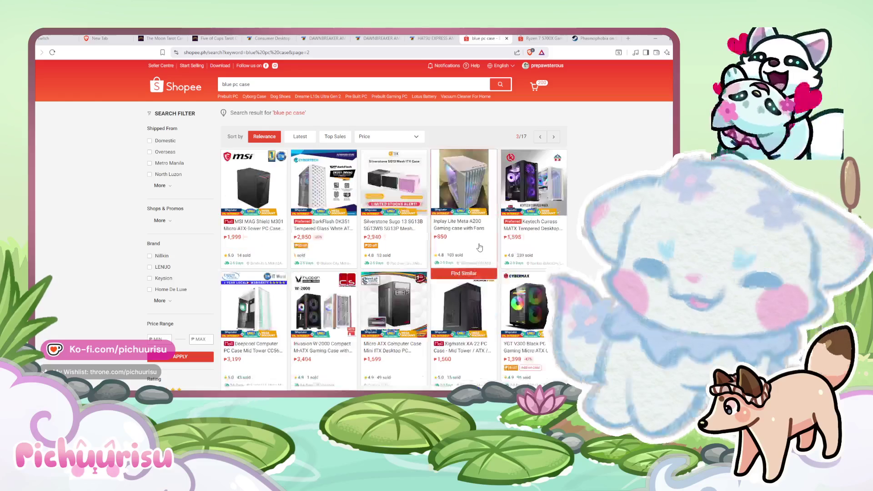
# Browse page 3 of 17, with cases priced from about ₱850 to ₱6,599.
pyautogui.scroll(-3, 479, 247)
pyautogui.scroll(-3, 479, 248)
pyautogui.scroll(-1, 479, 248)
pyautogui.scroll(-2, 480, 247)
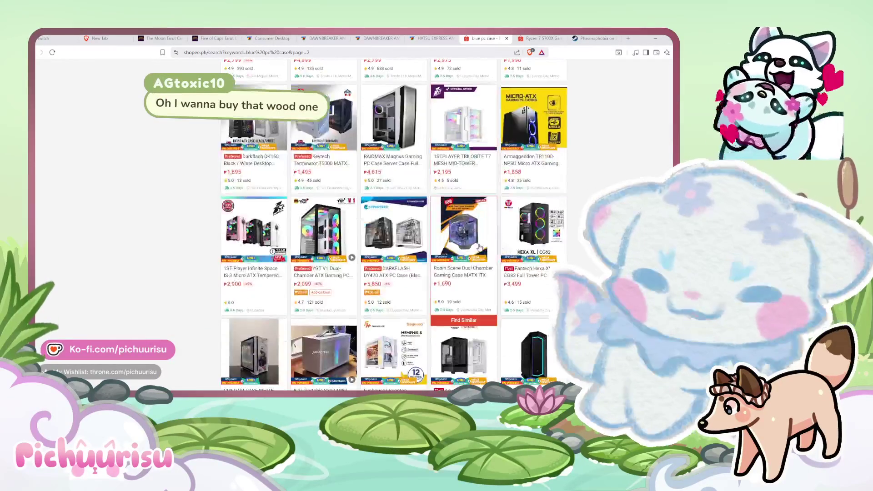
pyautogui.scroll(-2, 479, 247)
pyautogui.scroll(-2, 479, 247)
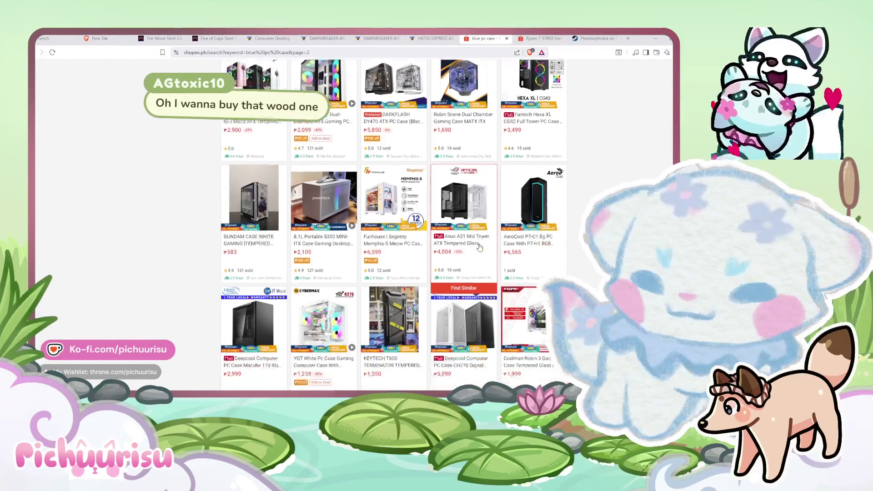
pyautogui.scroll(3, 479, 247)
pyautogui.scroll(3, 480, 247)
pyautogui.scroll(3, 479, 247)
pyautogui.scroll(2, 479, 248)
pyautogui.scroll(1, 479, 247)
pyautogui.scroll(2, 479, 247)
pyautogui.scroll(1, 479, 247)
pyautogui.scroll(1, 479, 247)
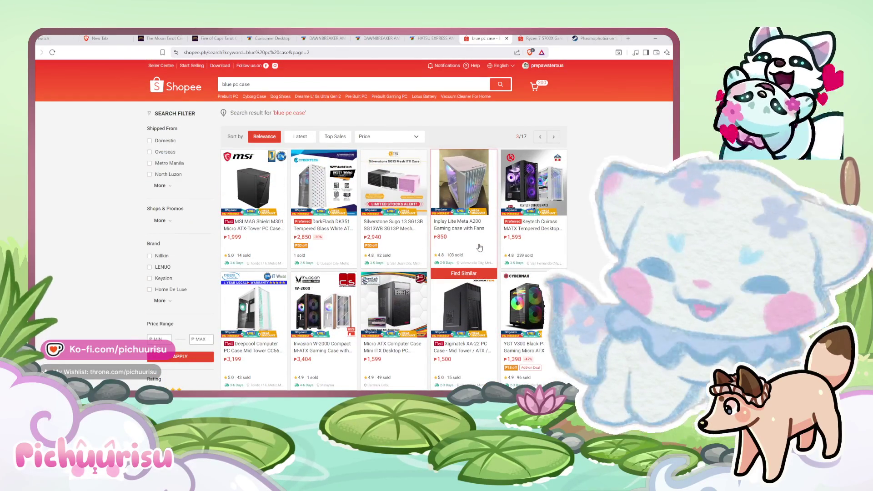
pyautogui.scroll(-3, 479, 247)
pyautogui.scroll(-3, 479, 247)
pyautogui.scroll(-3, 479, 247)
pyautogui.scroll(-2, 479, 247)
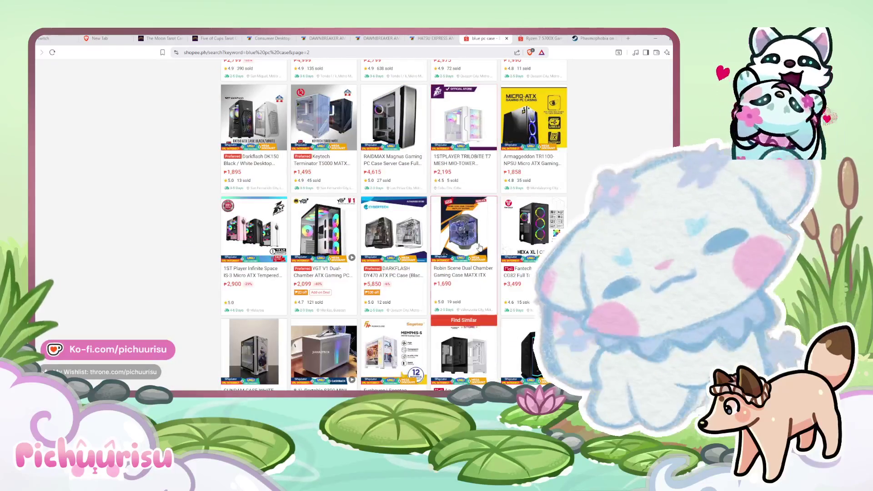
pyautogui.scroll(-2, 479, 247)
pyautogui.scroll(-3, 479, 247)
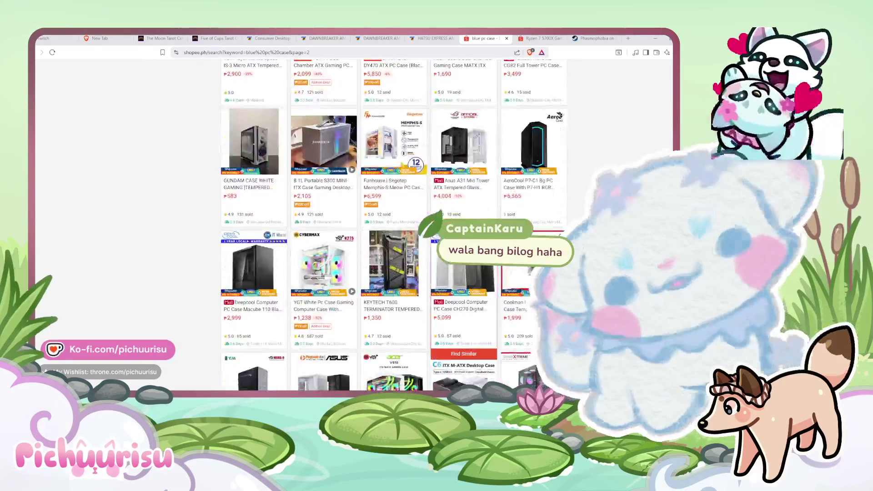
pyautogui.scroll(2, 134, 155)
pyautogui.scroll(5, 135, 156)
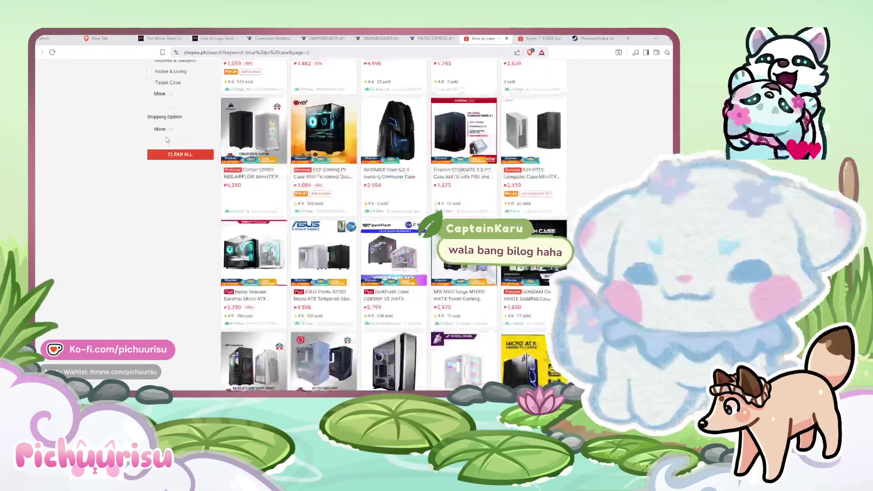
pyautogui.scroll(3, 165, 142)
# Change the search query to 'blue pc case round' and run it.
pyautogui.click(282, 85)
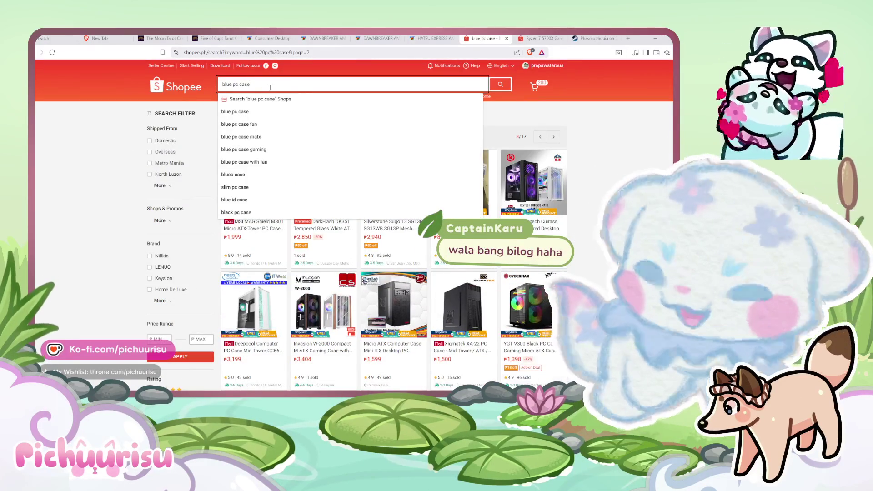
pyautogui.write('c')
pyautogui.press('BackSpace')
pyautogui.press('BackSpace')
pyautogui.press('BackSpace')
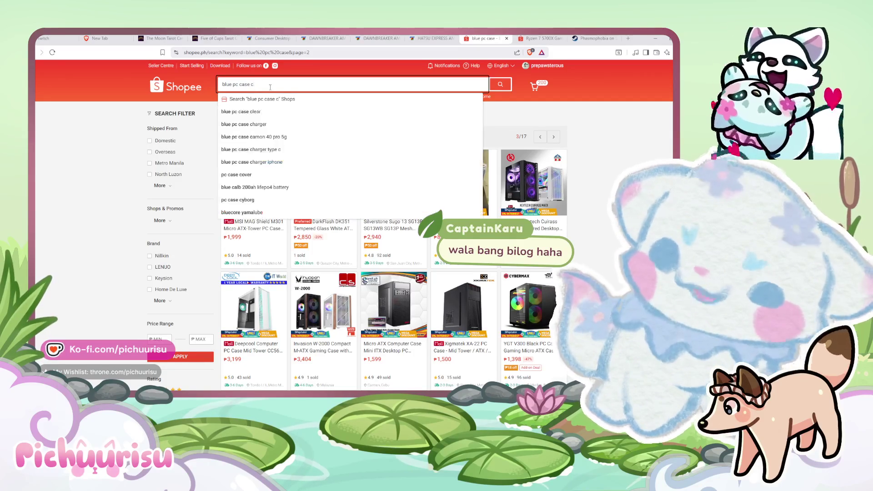
pyautogui.write('round')
pyautogui.press('Return')
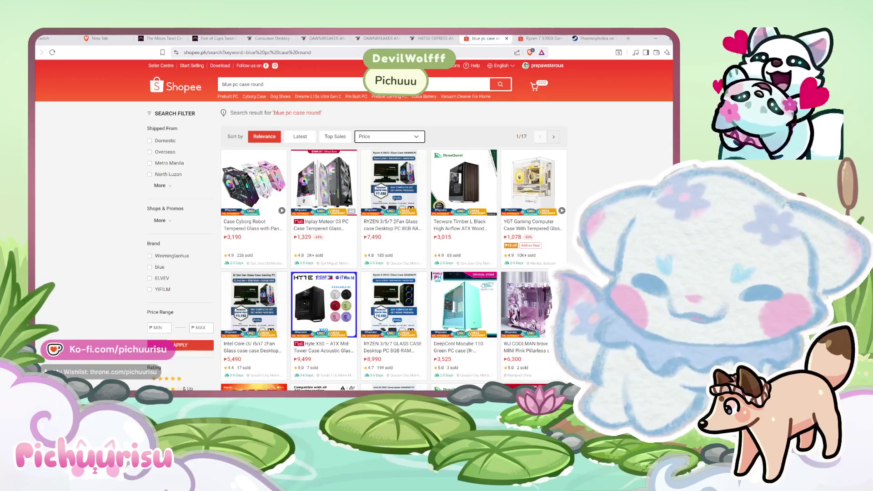
# Scroll through the first page of 'blue pc case round' results and go to page 2.
pyautogui.scroll(-3, 394, 246)
pyautogui.scroll(-3, 394, 245)
pyautogui.scroll(-3, 394, 246)
pyautogui.scroll(-3, 394, 246)
pyautogui.scroll(-3, 271, 205)
pyautogui.scroll(2, 271, 205)
pyautogui.moveTo(254, 181)
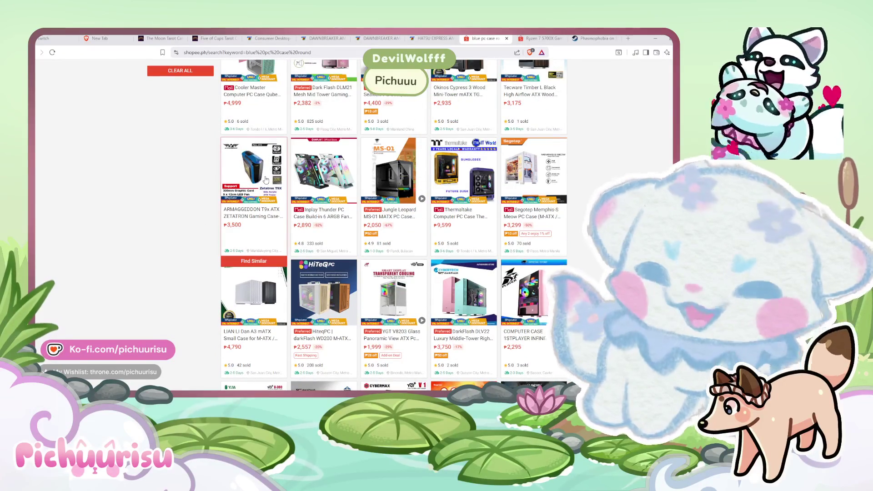
pyautogui.scroll(-2, 266, 179)
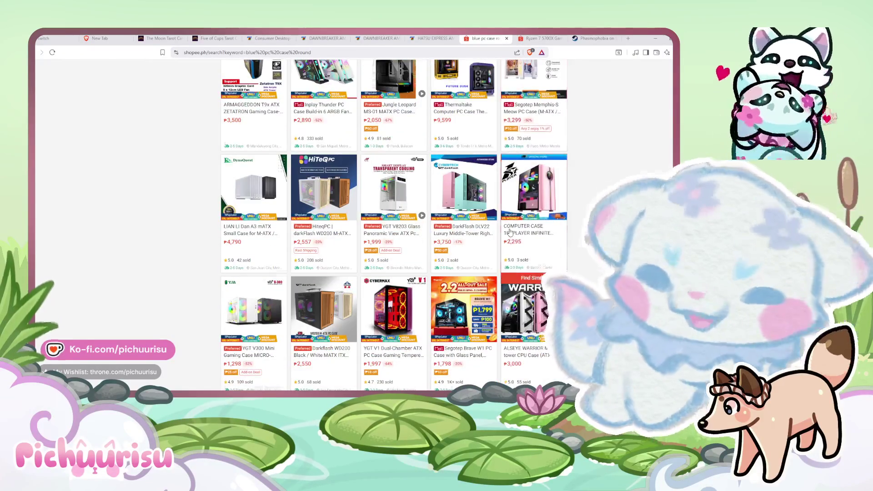
pyautogui.scroll(-3, 509, 232)
pyautogui.scroll(-3, 510, 233)
pyautogui.scroll(-3, 510, 232)
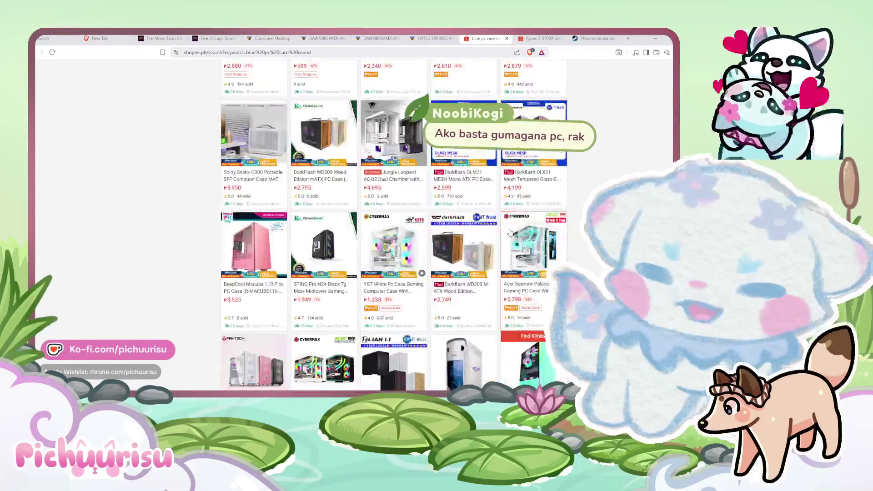
pyautogui.scroll(-2, 393, 225)
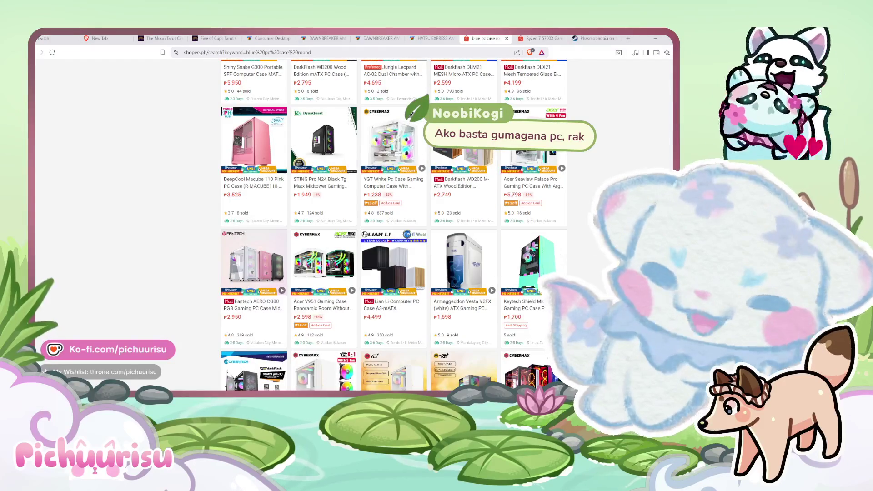
pyautogui.scroll(-2, 393, 225)
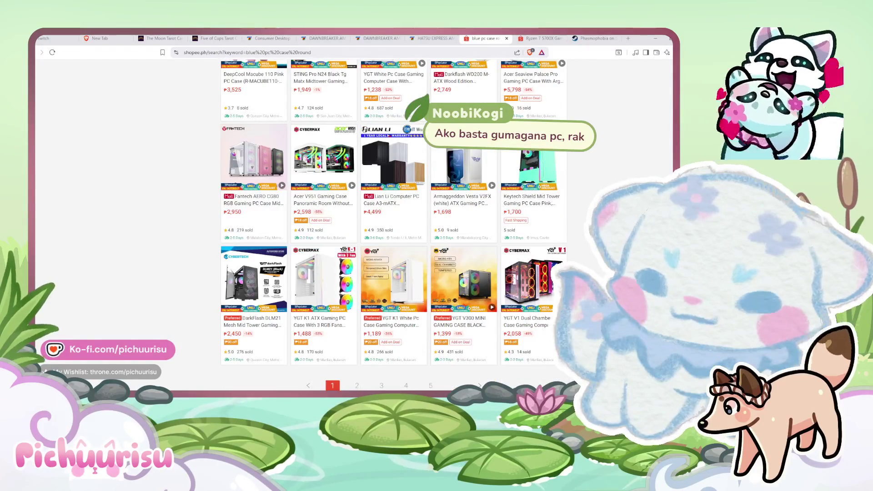
pyautogui.scroll(-1, 502, 309)
pyautogui.click(480, 351)
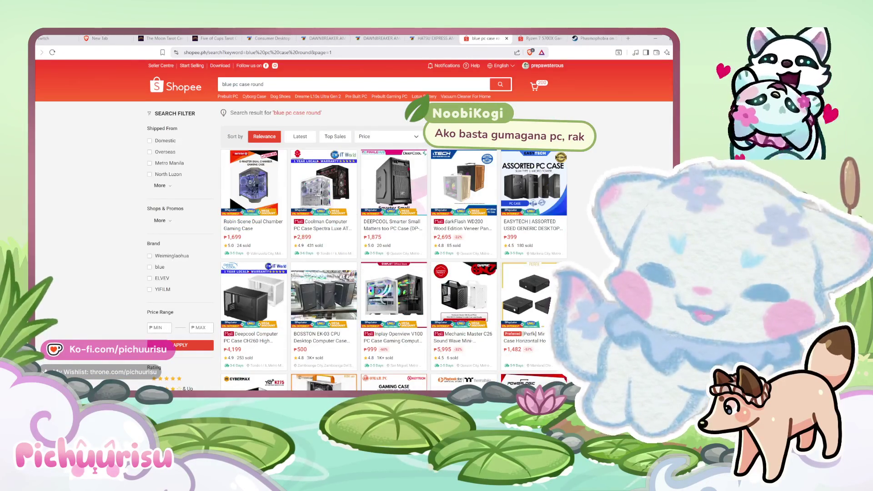
# Scroll page 2 of the results and move on to page 3 of 17.
pyautogui.scroll(-4, 393, 225)
pyautogui.scroll(-1, 393, 225)
pyautogui.scroll(-2, 393, 225)
pyautogui.scroll(-2, 497, 324)
pyautogui.scroll(-2, 498, 324)
pyautogui.scroll(-2, 498, 325)
pyautogui.scroll(-3, 497, 324)
pyautogui.scroll(-3, 493, 313)
pyautogui.scroll(-3, 486, 300)
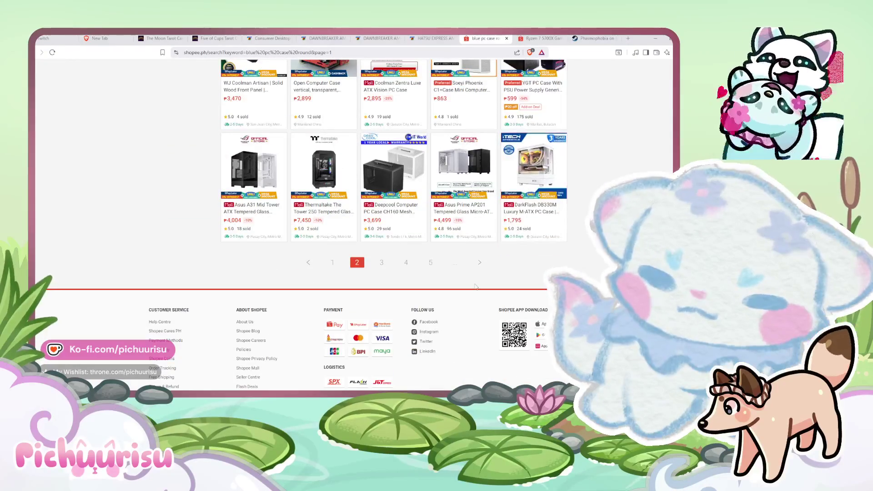
pyautogui.click(477, 263)
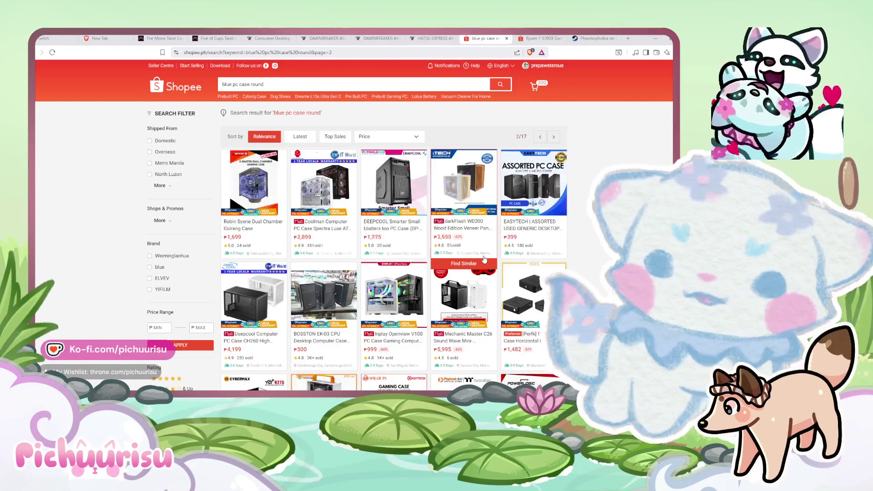
# Browse page 3 listings priced ₱599 to ₱6,099, then select the search bar.
pyautogui.scroll(-3, 484, 259)
pyautogui.scroll(-3, 484, 259)
pyautogui.scroll(-2, 484, 259)
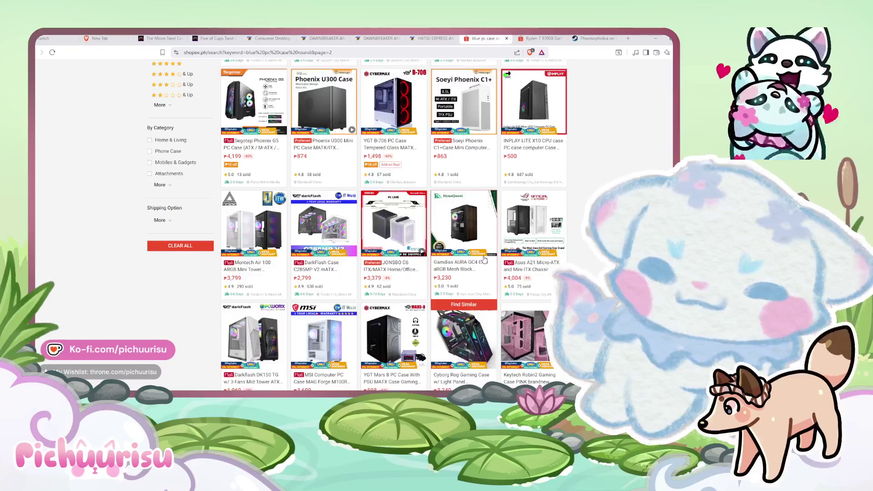
pyautogui.scroll(-3, 485, 259)
pyautogui.scroll(-2, 518, 195)
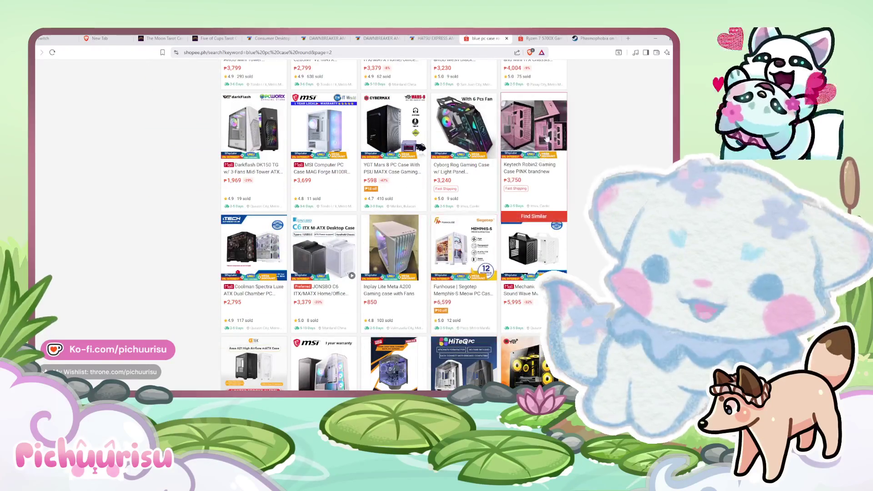
pyautogui.scroll(2, 463, 245)
pyautogui.scroll(2, 321, 151)
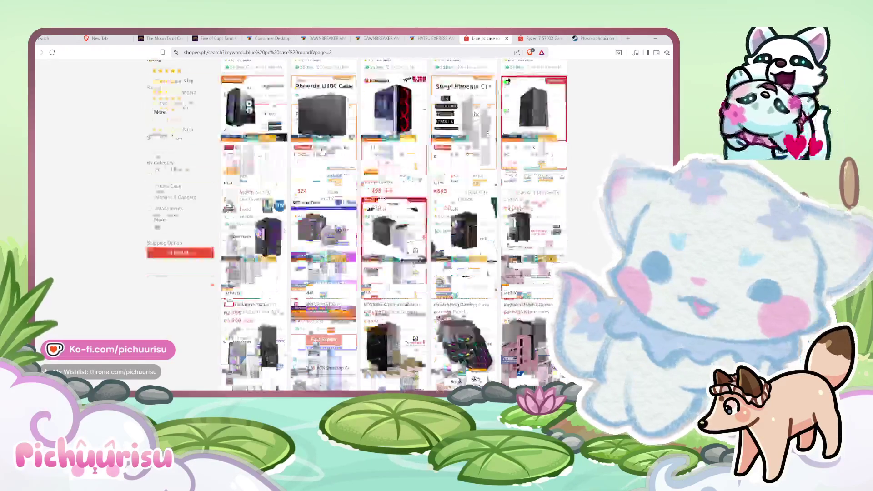
pyautogui.scroll(5, 321, 152)
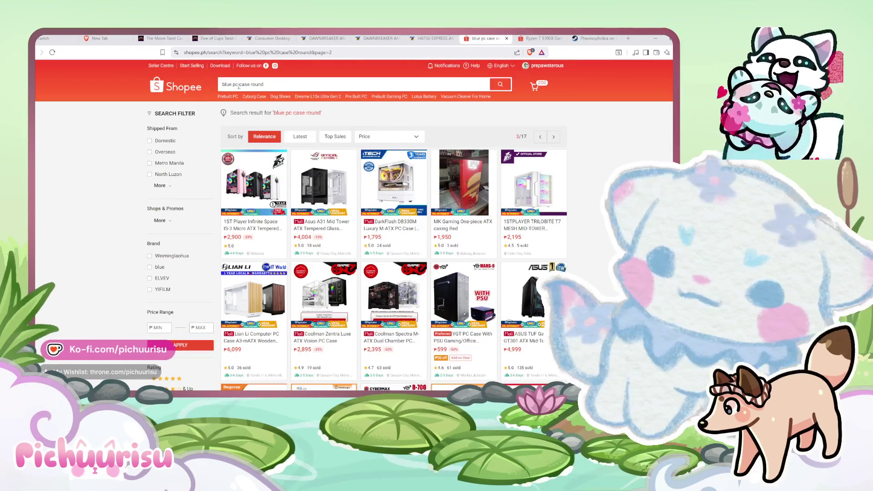
pyautogui.click(230, 85)
# Search 'pc case round' without 'blue', view the ₱3,099 Inplay Canon 201 listing, and return.
pyautogui.press('BackSpace')
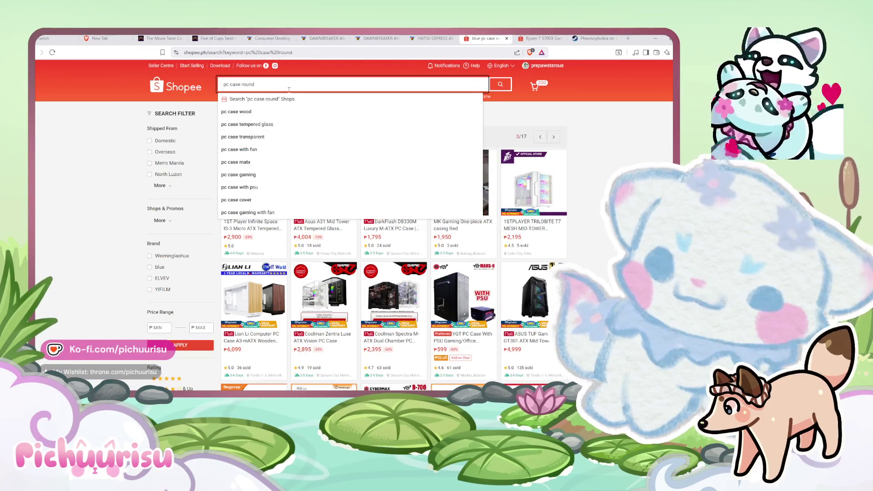
pyautogui.press('Return')
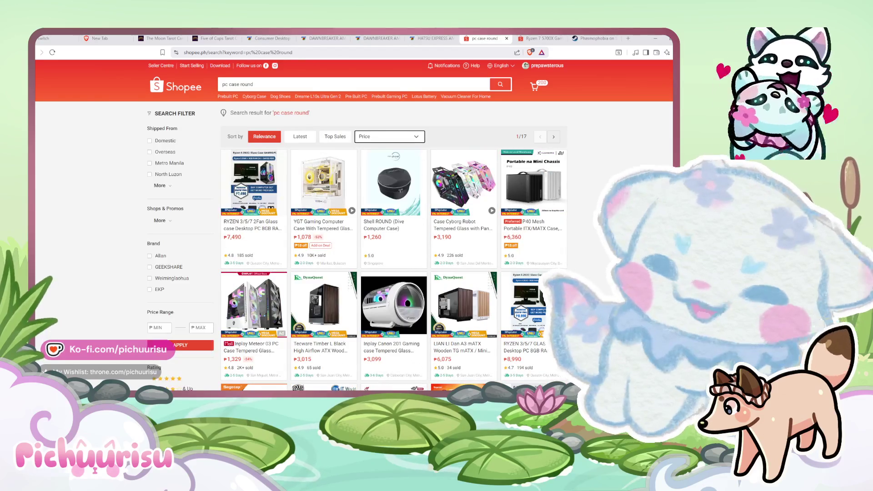
pyautogui.scroll(-1, 394, 295)
pyautogui.click(393, 273)
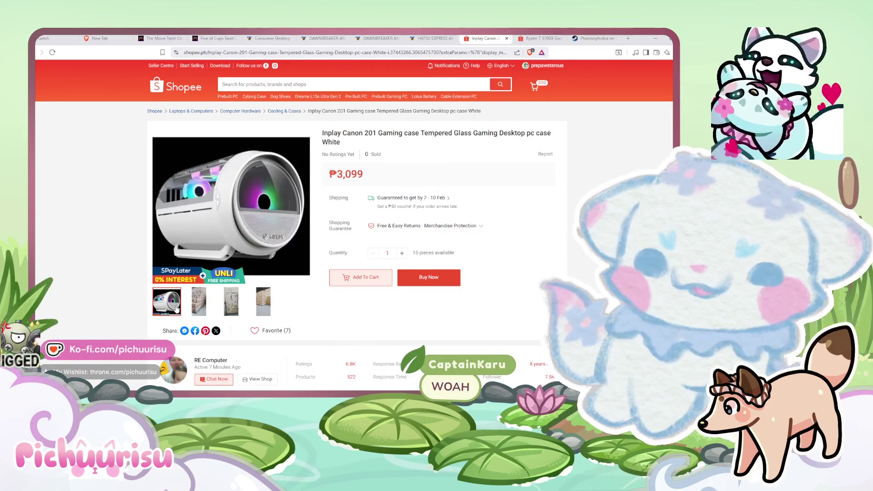
pyautogui.hotkey('alt', 'Left')
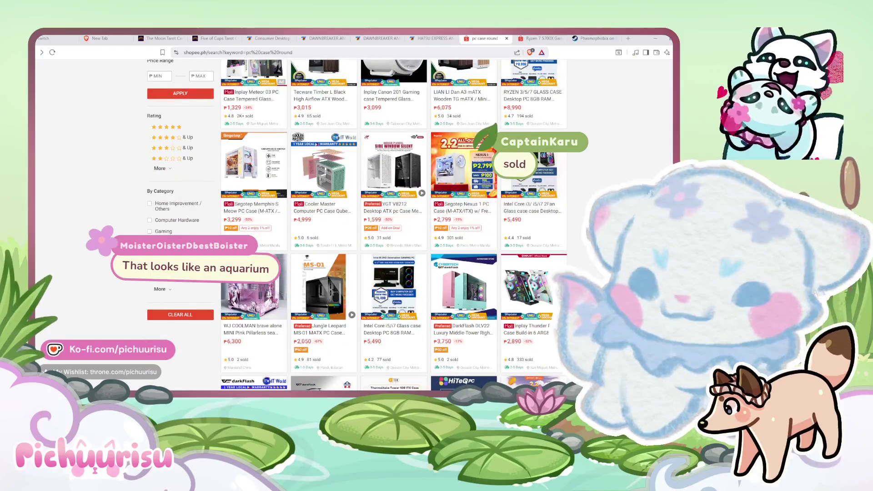
pyautogui.click(261, 216)
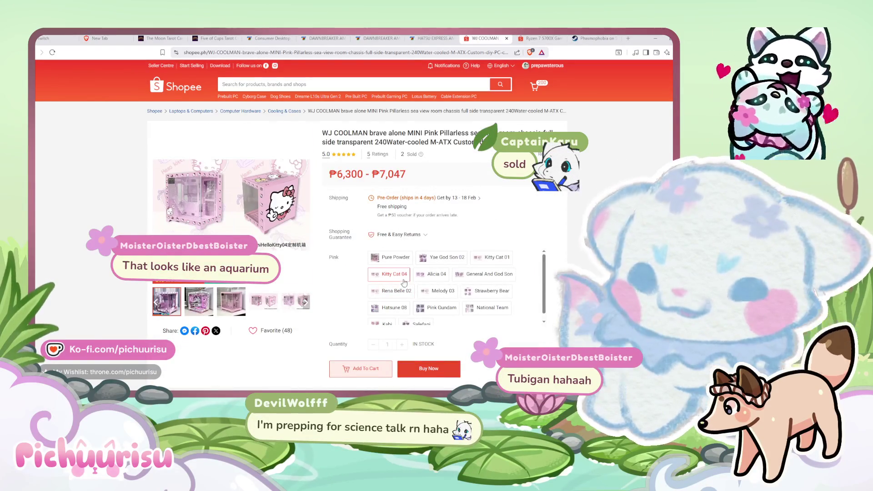
pyautogui.click(388, 309)
pyautogui.scroll(-1, 400, 313)
pyautogui.click(423, 309)
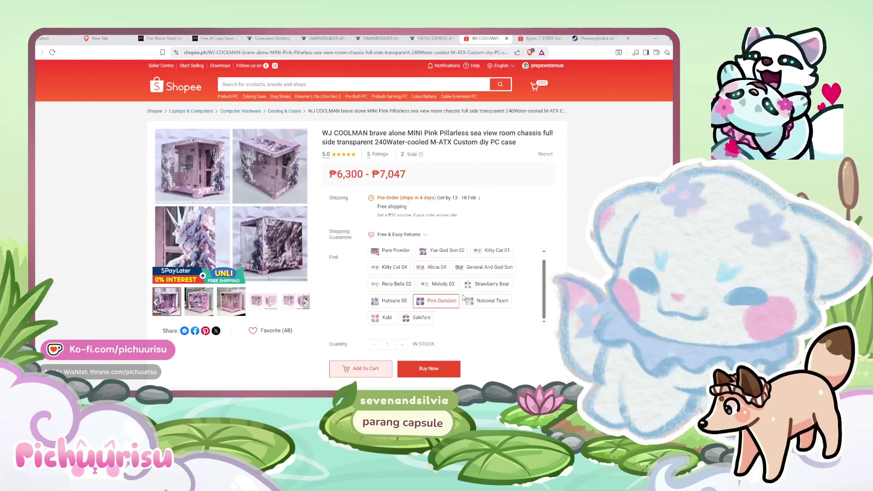
pyautogui.click(383, 318)
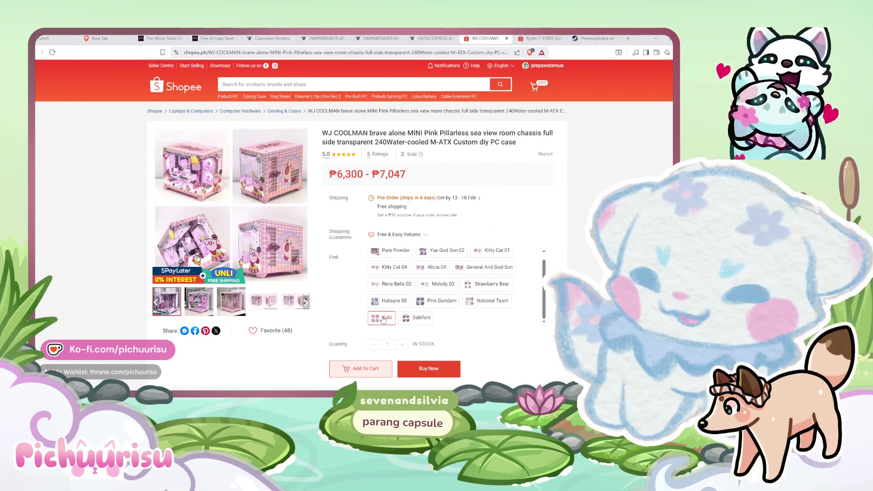
pyautogui.click(447, 253)
pyautogui.click(407, 253)
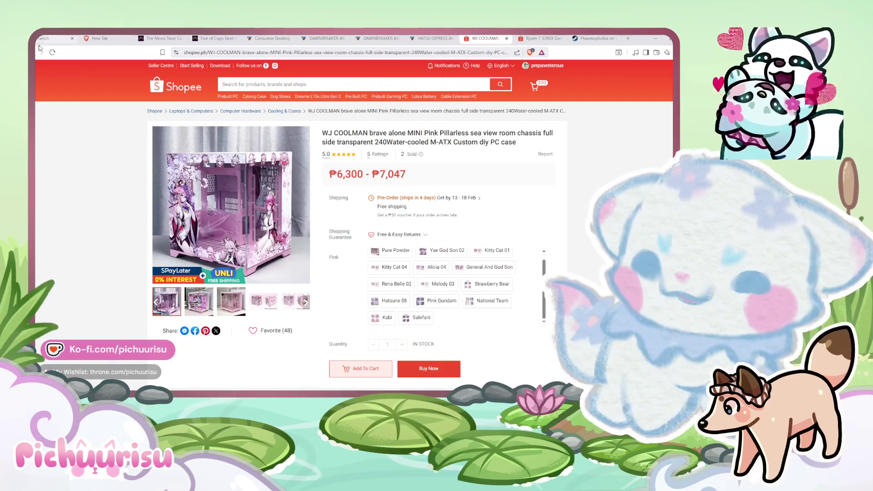
pyautogui.hotkey('alt', 'Left')
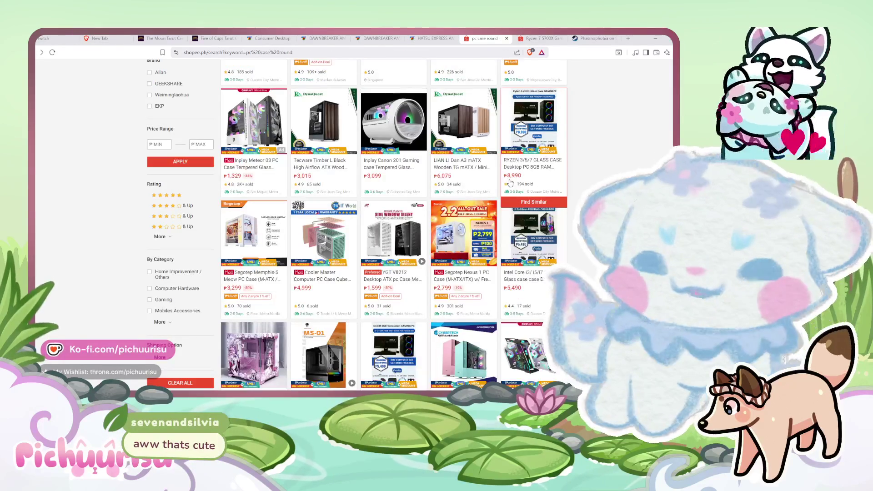
pyautogui.scroll(-3, 509, 182)
pyautogui.scroll(-4, 510, 183)
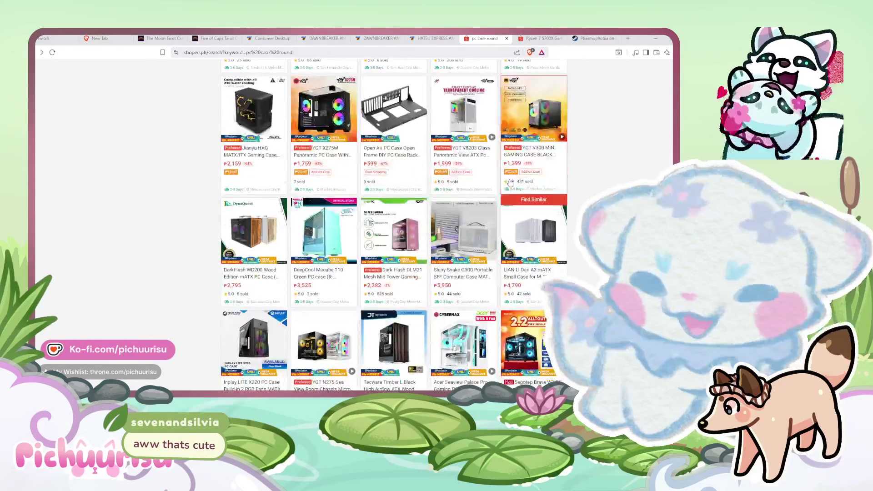
pyautogui.scroll(-3, 509, 182)
pyautogui.scroll(-3, 509, 183)
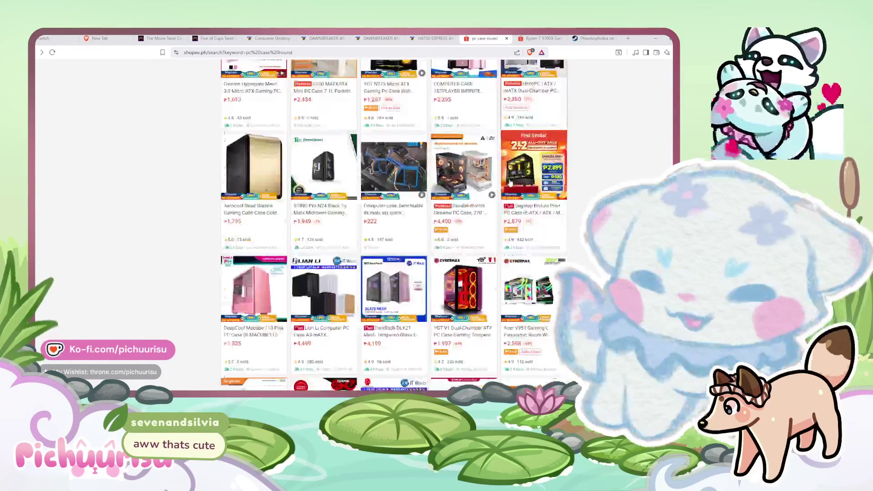
pyautogui.scroll(-3, 510, 182)
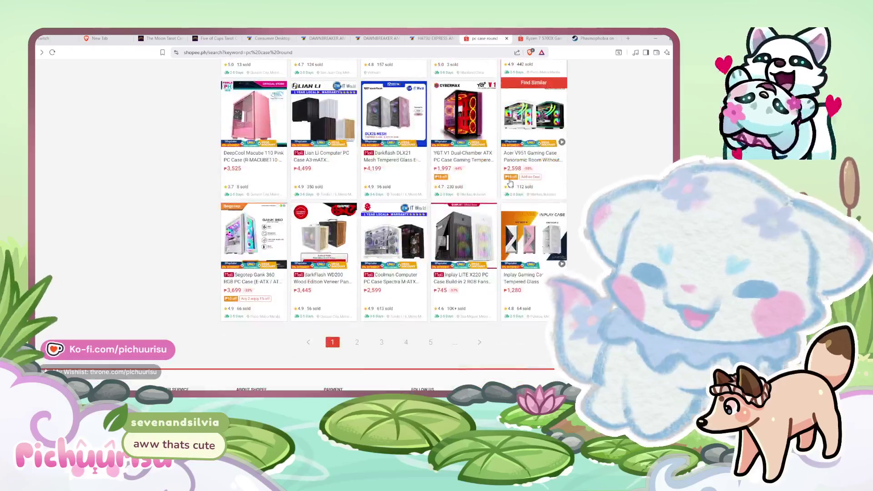
# Go to page 2 of 17 of the 'pc case round' results and scroll through it.
pyautogui.click(357, 342)
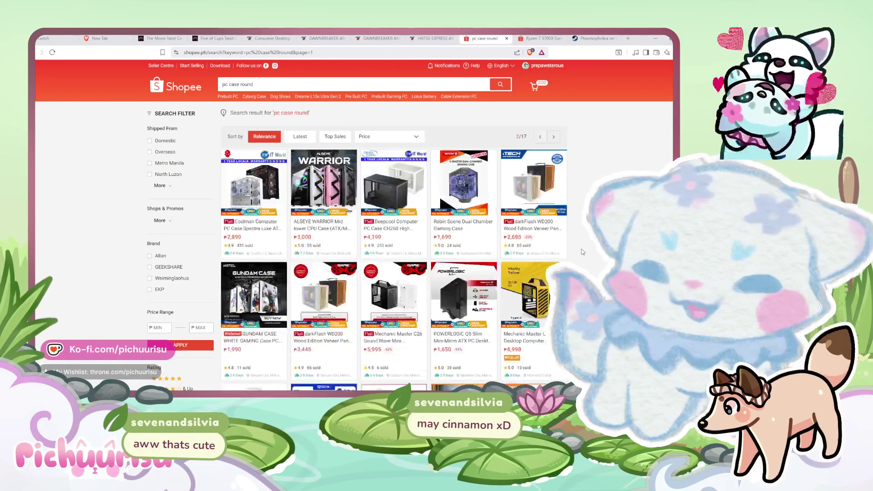
pyautogui.scroll(-3, 582, 251)
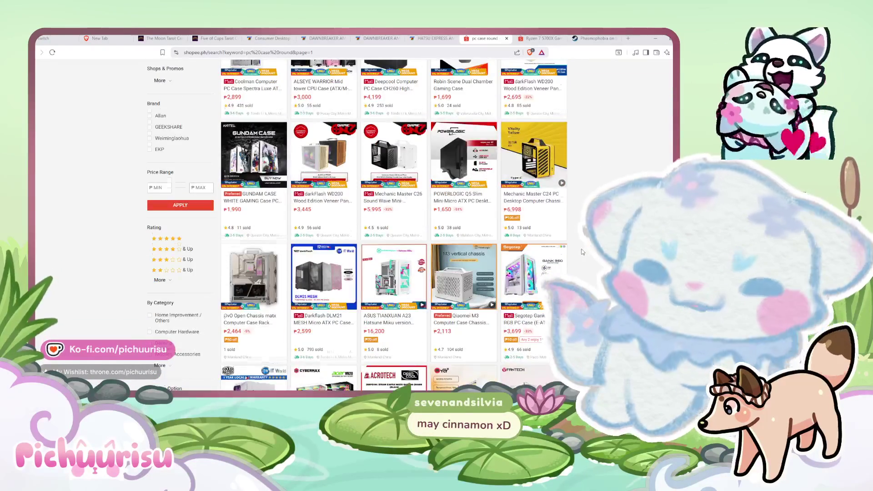
pyautogui.scroll(-3, 582, 251)
pyautogui.scroll(-3, 582, 252)
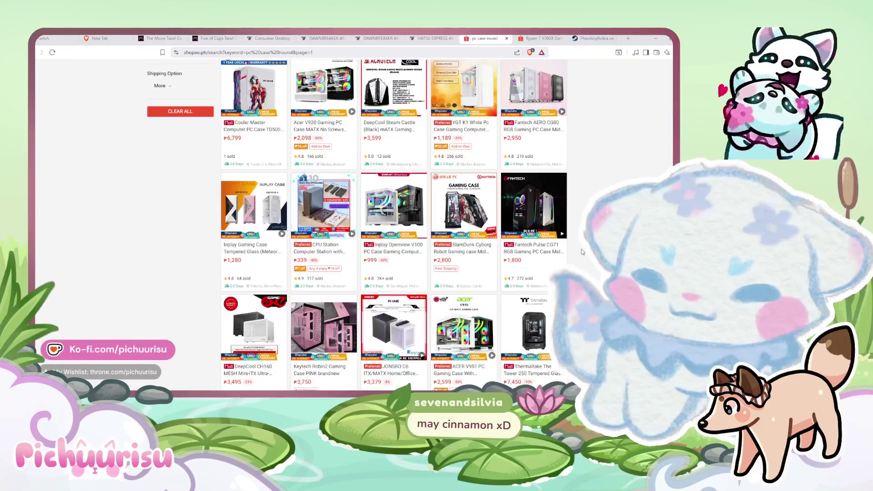
pyautogui.scroll(-3, 582, 252)
pyautogui.scroll(-3, 582, 251)
pyautogui.scroll(-3, 581, 252)
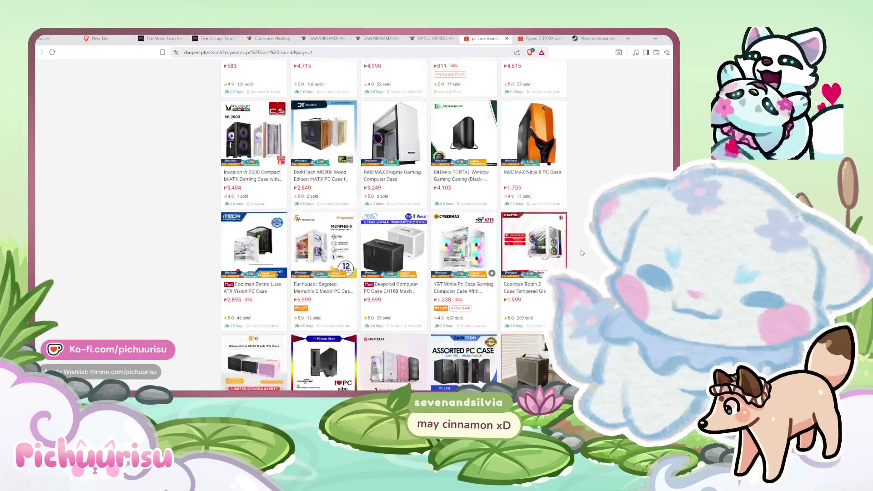
pyautogui.scroll(-3, 582, 252)
pyautogui.scroll(-3, 581, 252)
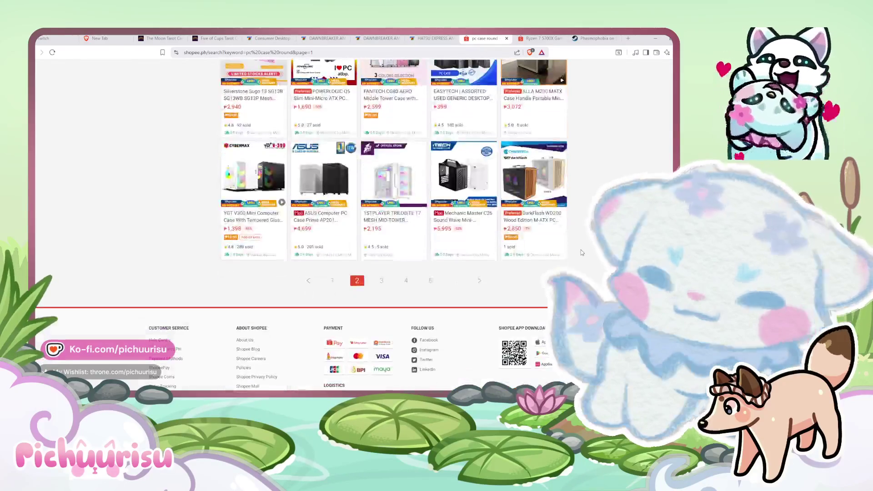
# View the 1STPLAYER TRILOBITE T7 listing, then open the ₱2,800 SlamDunk Cyborg Robot case listing.
pyautogui.click(400, 182)
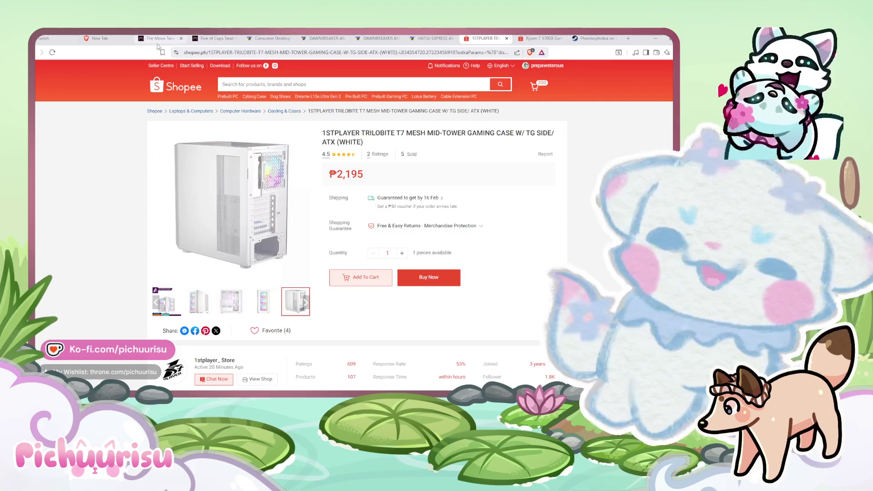
pyautogui.click(38, 52)
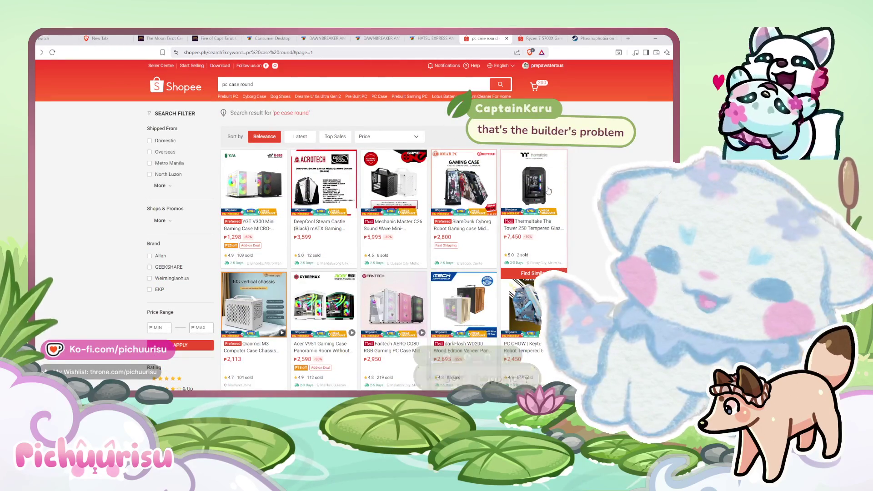
pyautogui.click(470, 196)
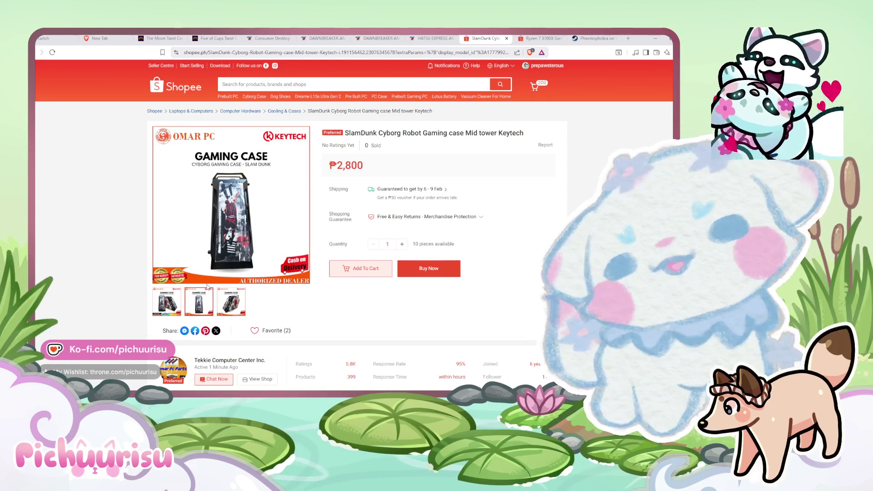
pyautogui.click(230, 303)
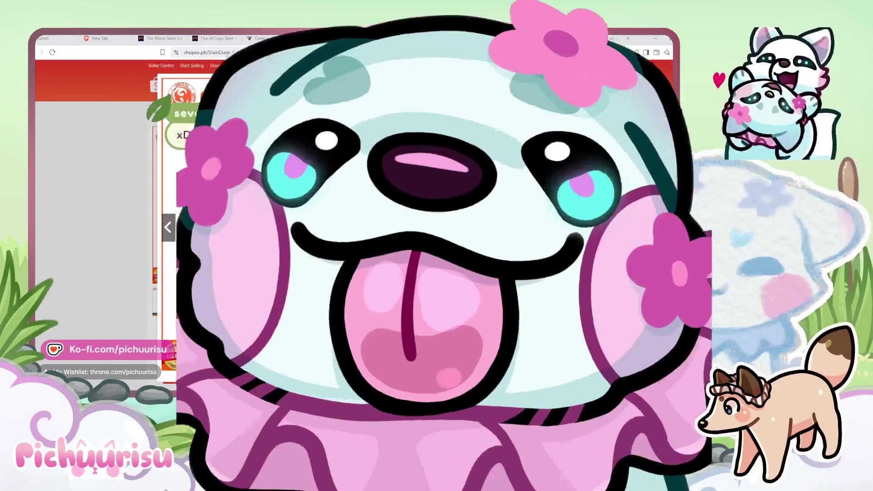
pyautogui.moveTo(383, 215)
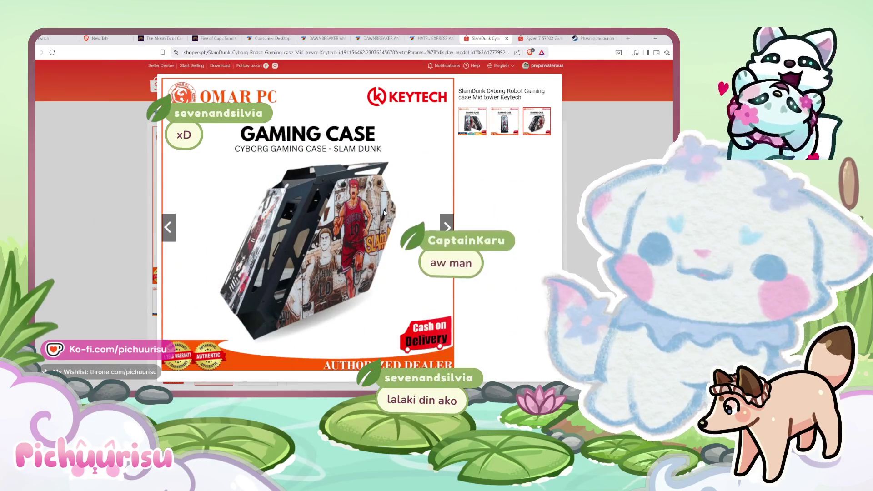
pyautogui.press('Escape')
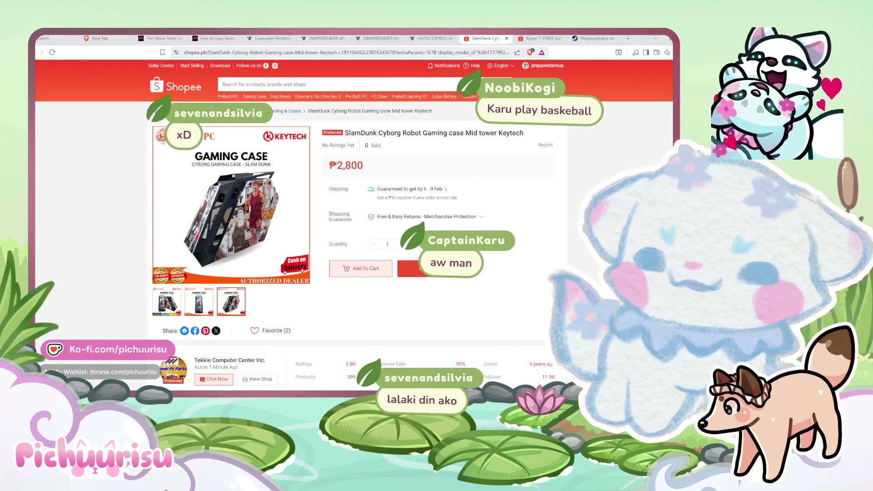
pyautogui.hotkey('alt', 'Left')
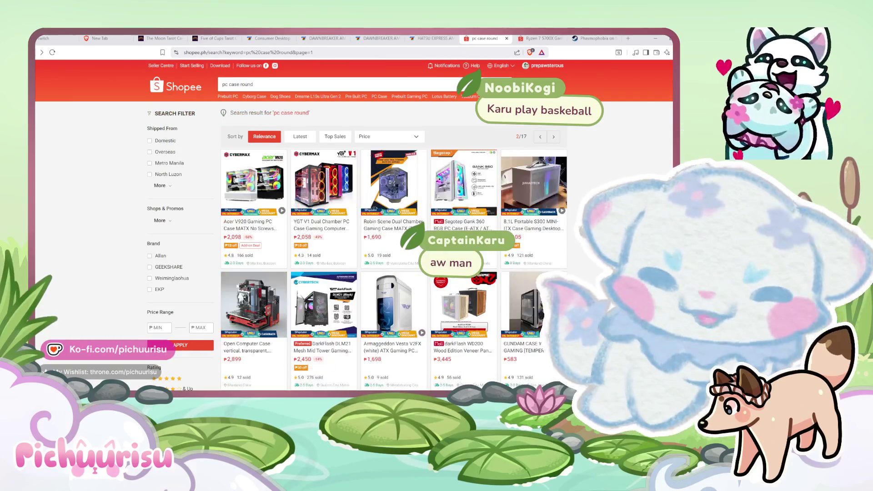
pyautogui.moveTo(533, 209)
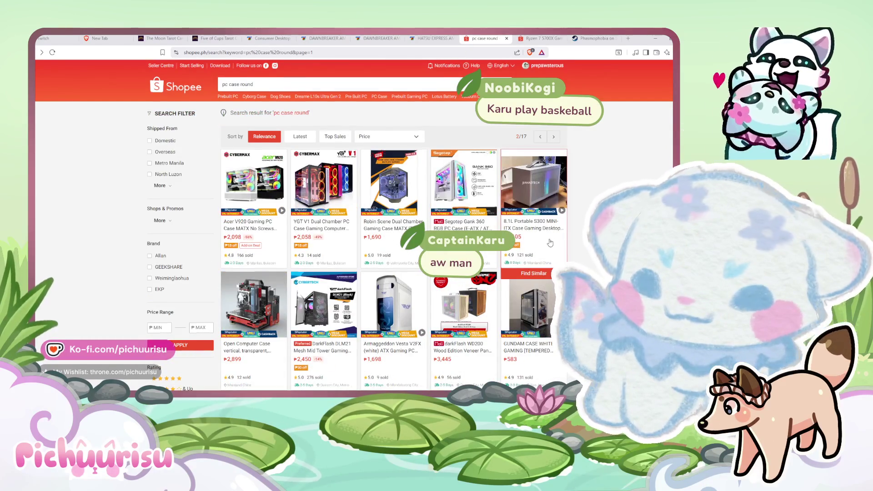
# Scroll to and view the ₱2,594 RAIDMAX Viper GX II listing, then return to page 2.
pyautogui.scroll(-5, 550, 243)
pyautogui.scroll(-4, 545, 246)
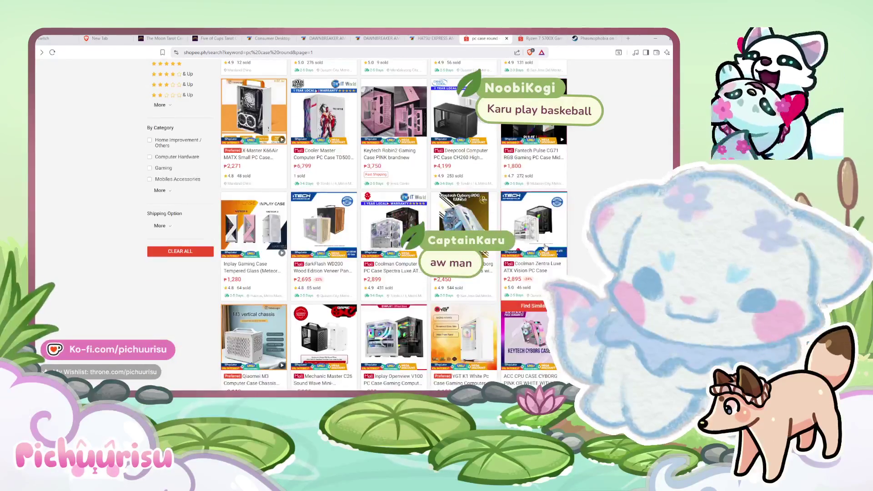
pyautogui.scroll(-3, 545, 247)
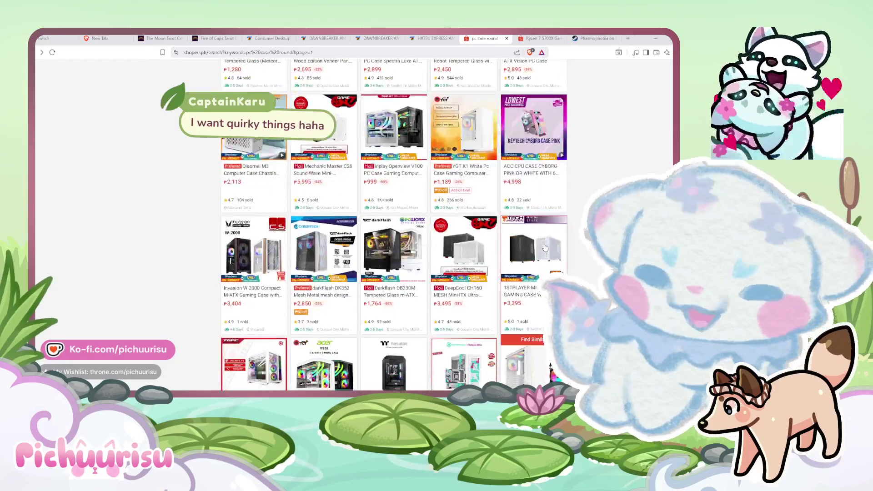
pyautogui.scroll(-6, 545, 247)
pyautogui.moveTo(463, 280)
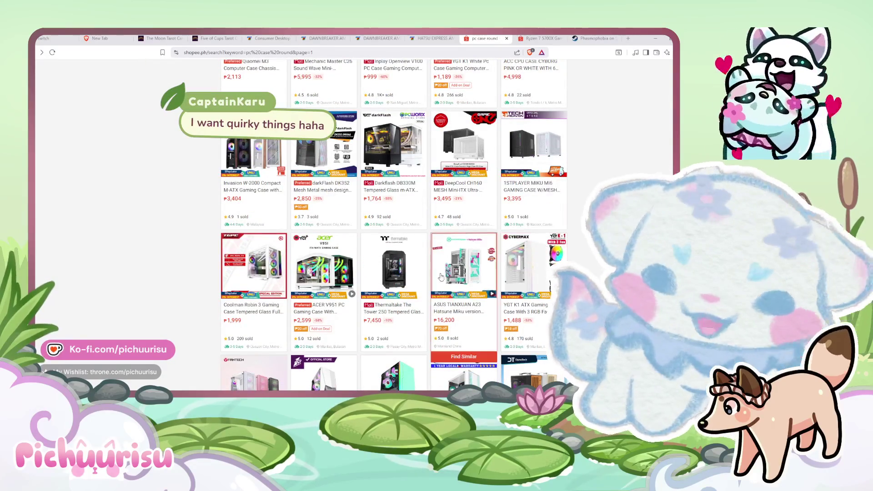
pyautogui.scroll(-3, 453, 271)
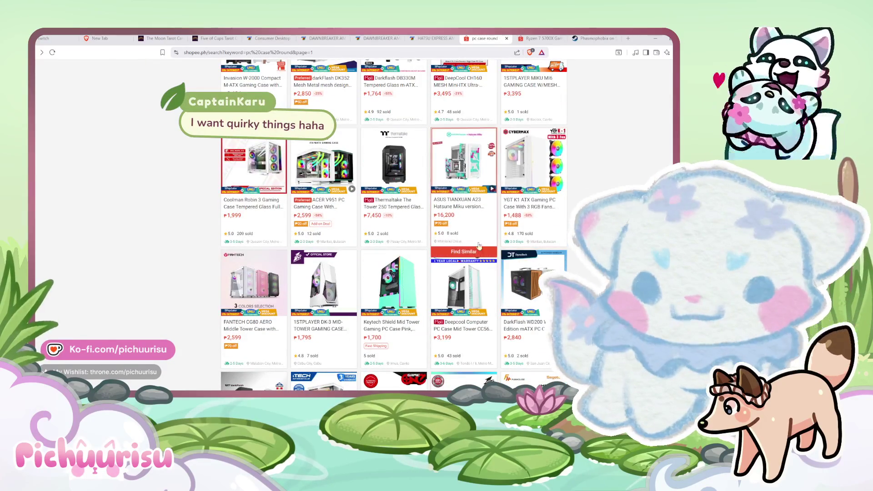
pyautogui.moveTo(393, 273)
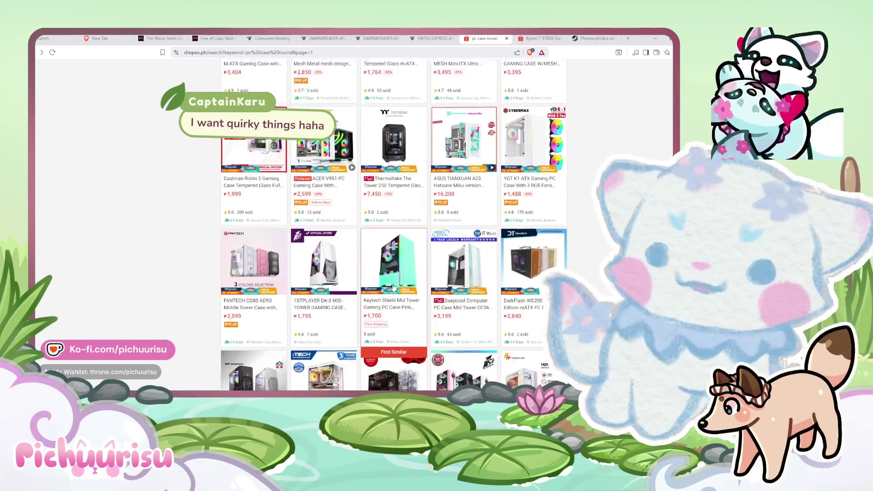
pyautogui.scroll(-5, 393, 288)
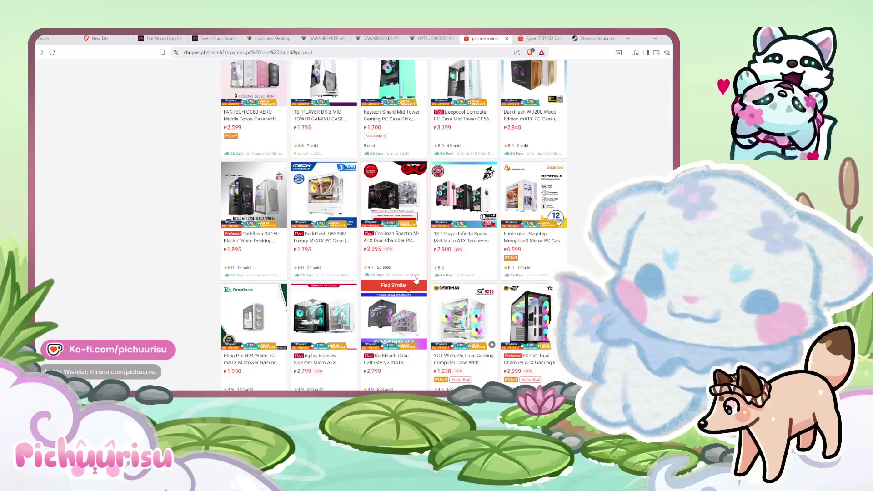
pyautogui.scroll(-4, 415, 280)
pyautogui.scroll(-4, 415, 280)
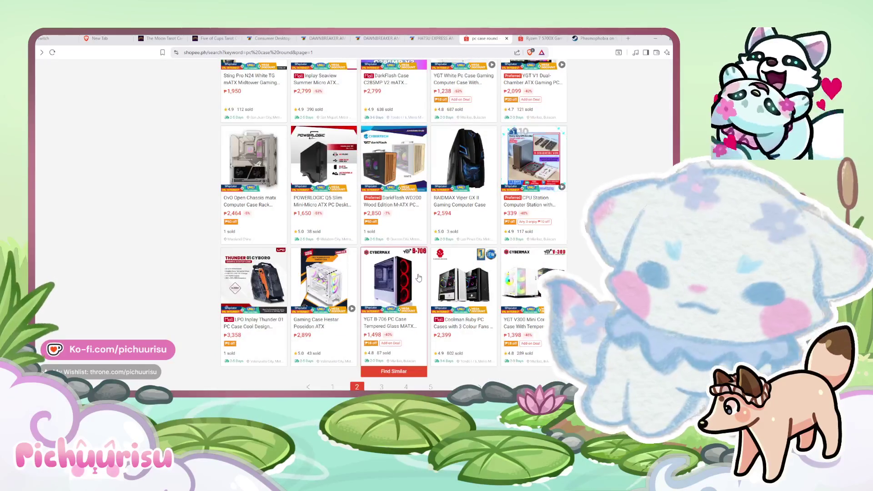
pyautogui.click(470, 164)
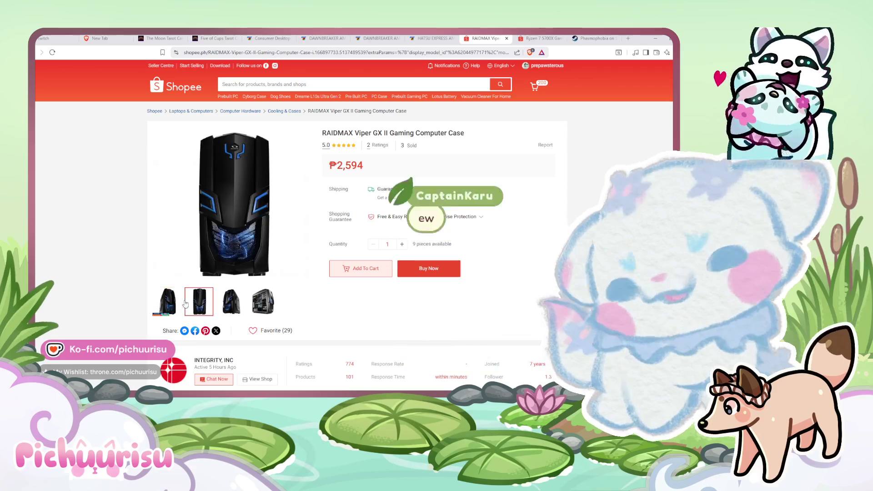
pyautogui.moveTo(230, 301)
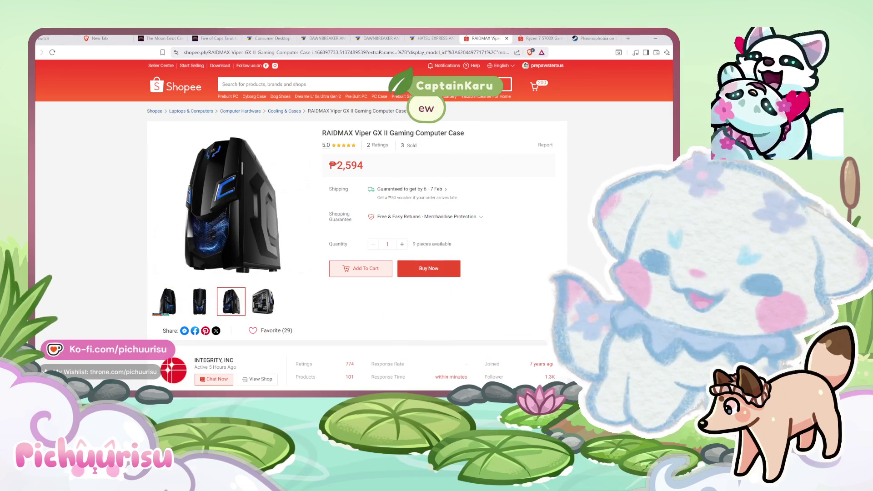
pyautogui.scroll(-10, 501, 236)
pyautogui.hotkey('alt', 'Left')
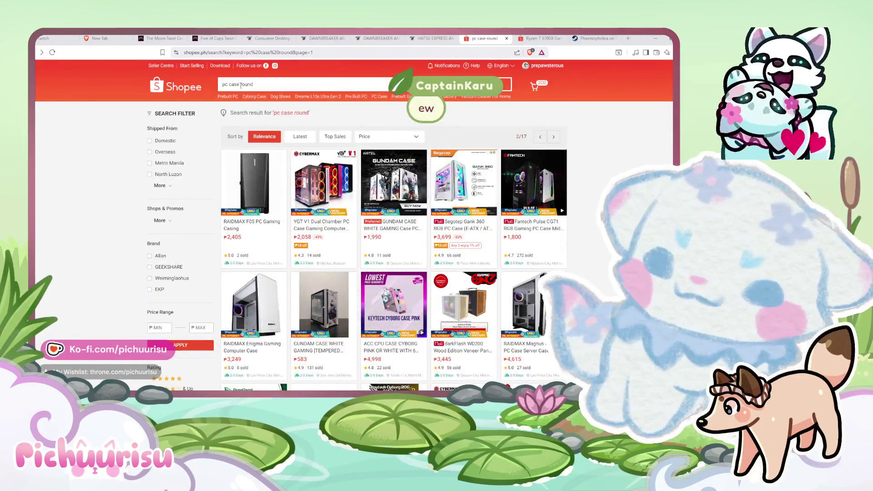
pyautogui.doubleClick(241, 84)
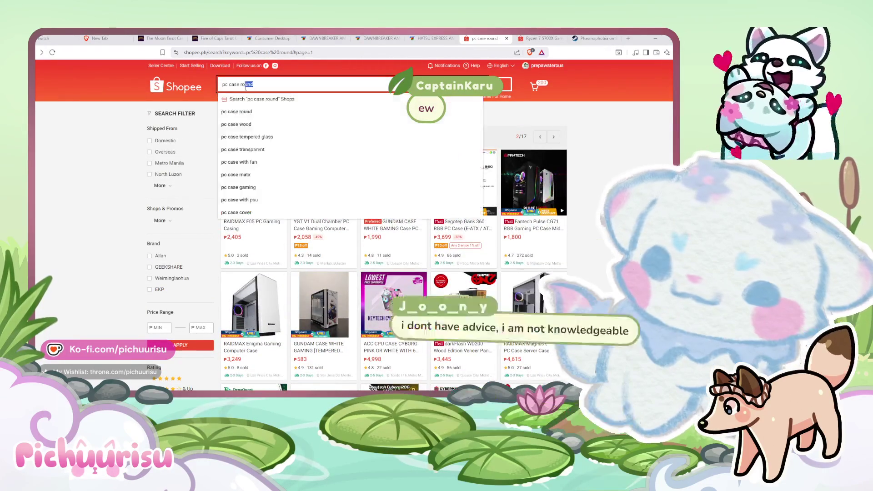
# Replace 'round' with 'cute' to search 'pc case cute' and scroll the results.
pyautogui.write('cut')
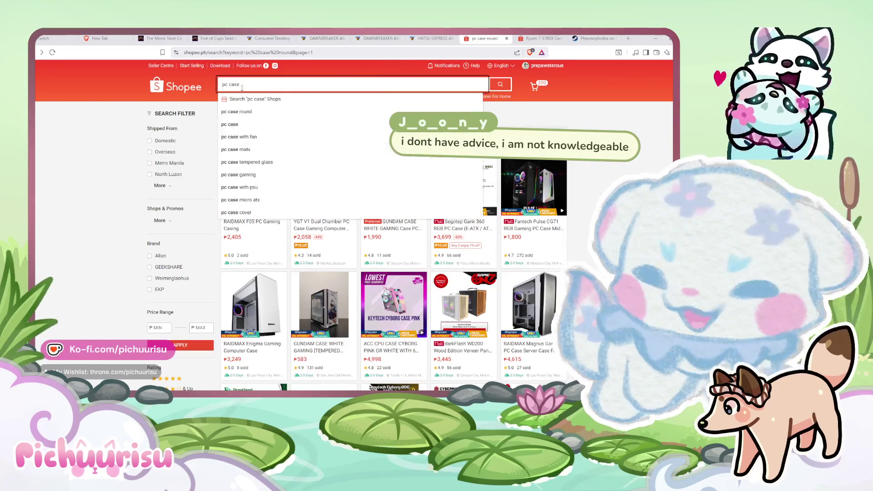
pyautogui.press('Return')
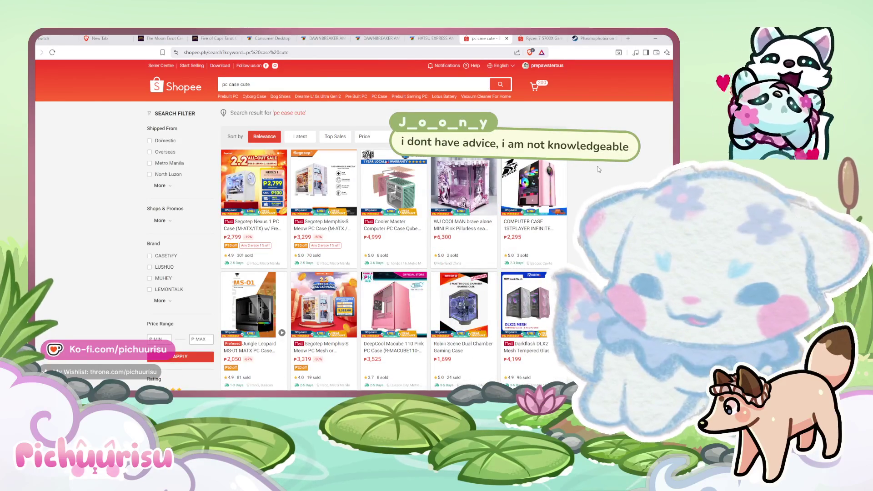
pyautogui.scroll(-3, 598, 169)
pyautogui.scroll(-5, 598, 169)
pyautogui.scroll(-3, 598, 169)
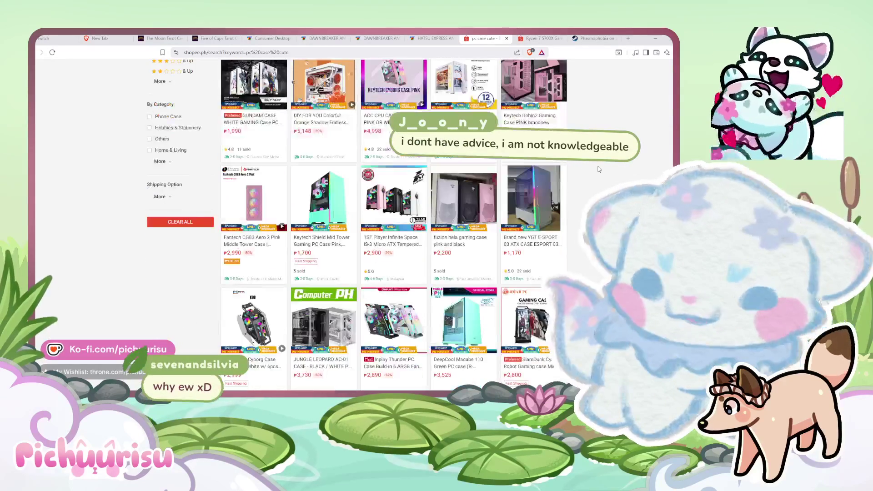
pyautogui.scroll(-3, 599, 169)
pyautogui.scroll(-1, 598, 169)
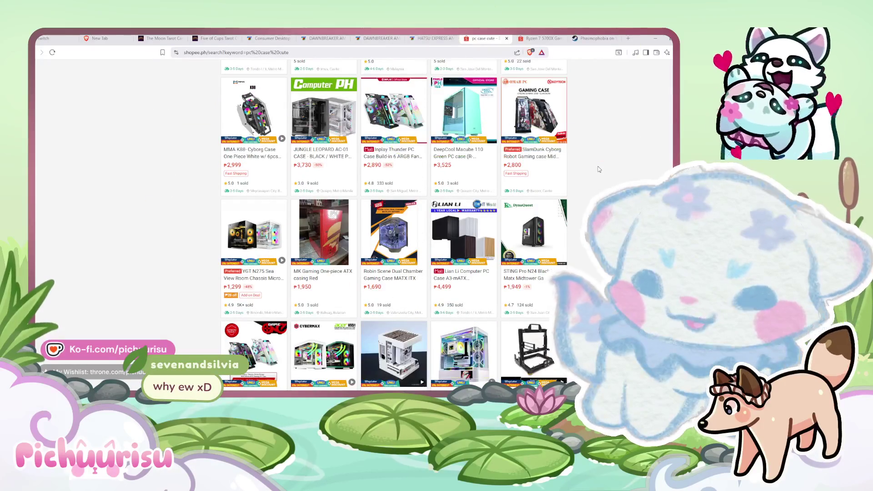
pyautogui.scroll(-3, 598, 169)
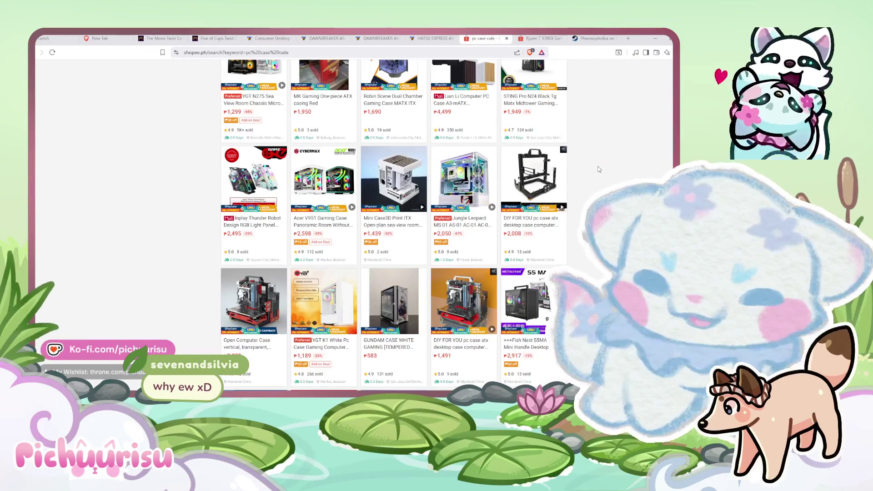
# View the ₱2,899–₱3,899 open-frame vertical case listing, then return and keep scrolling.
pyautogui.click(256, 302)
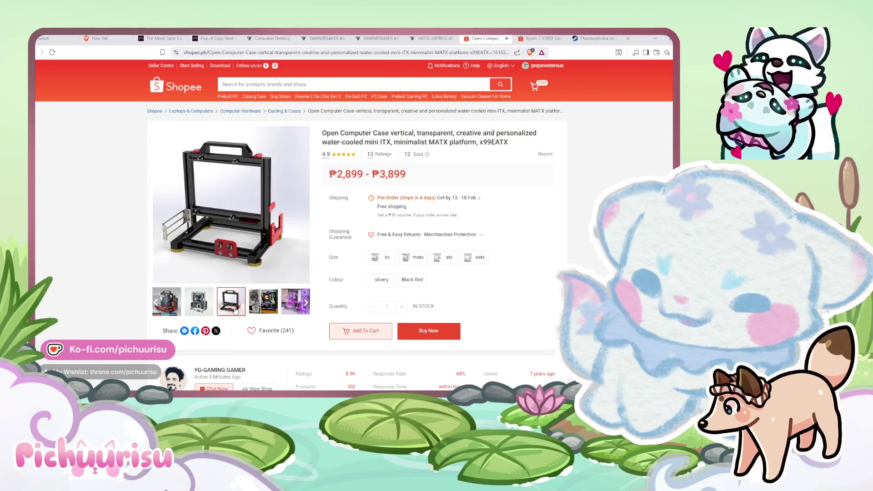
pyautogui.moveTo(296, 301)
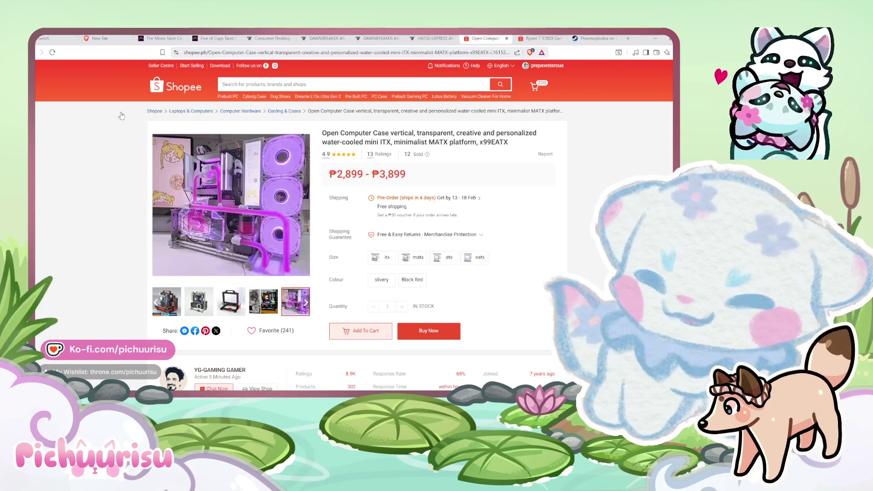
pyautogui.click(38, 53)
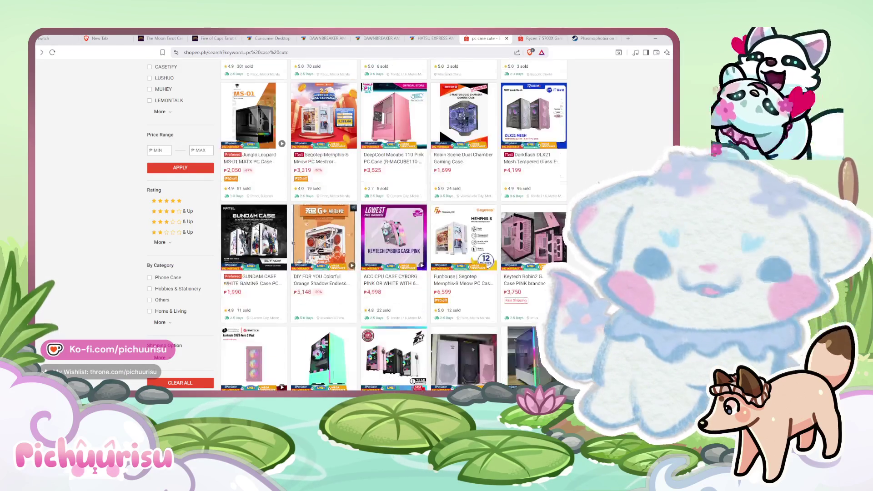
pyautogui.scroll(-3, 600, 184)
pyautogui.scroll(-1, 600, 183)
pyautogui.scroll(-1, 600, 184)
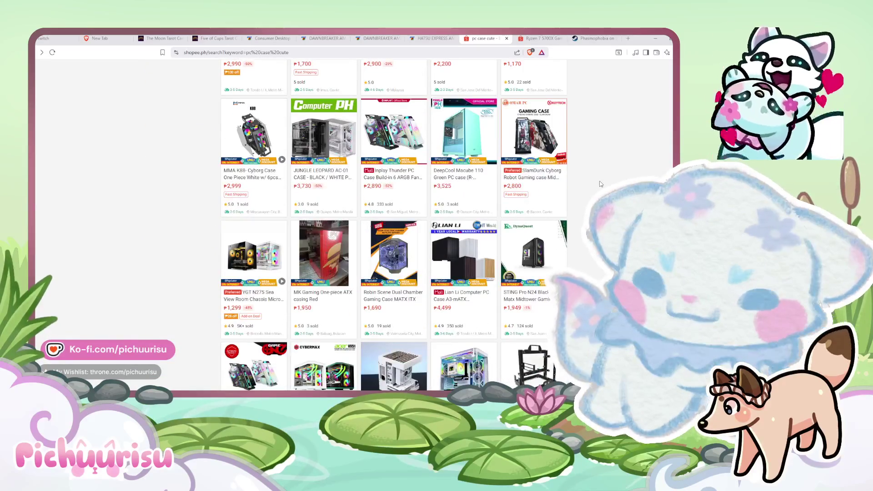
pyautogui.scroll(-2, 600, 184)
# Preview the ₱6,199 Lian Li A3-mATX case in Wooden White, then return to results.
pyautogui.click(493, 180)
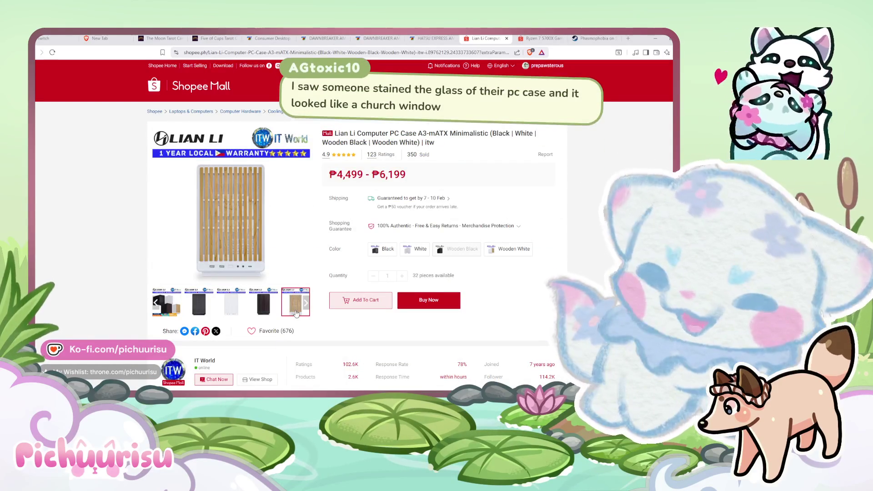
pyautogui.click(503, 251)
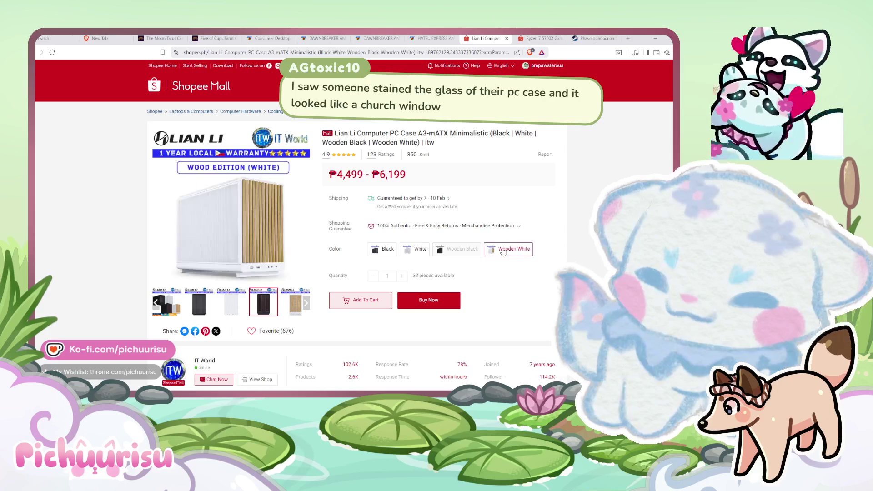
pyautogui.click(36, 53)
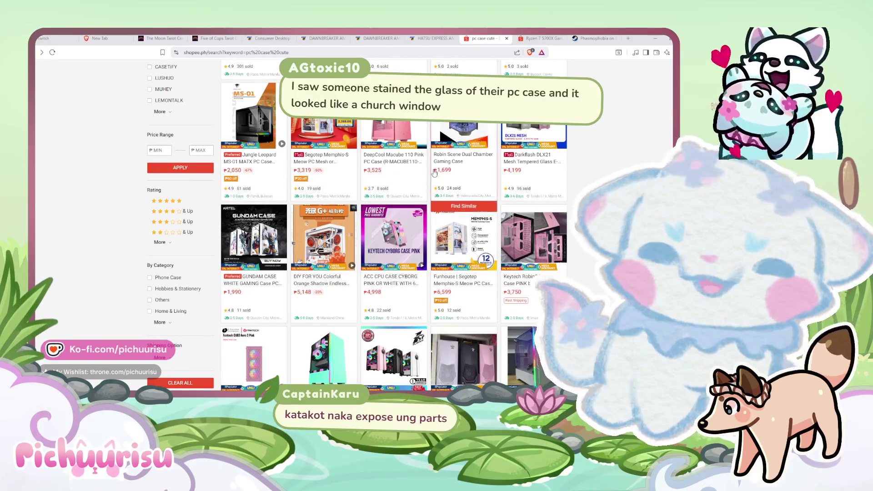
# Scroll further through the 'pc case cute' results and select the address bar.
pyautogui.scroll(-2, 485, 189)
pyautogui.scroll(-1, 484, 189)
pyautogui.scroll(-3, 484, 189)
pyautogui.scroll(-3, 485, 189)
pyautogui.scroll(-3, 484, 189)
pyautogui.scroll(-2, 485, 189)
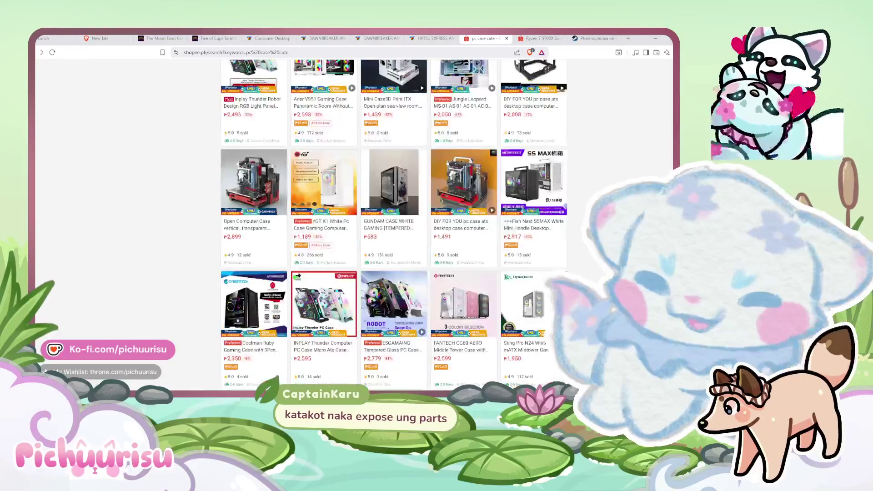
pyautogui.scroll(-3, 485, 189)
pyautogui.click(209, 53)
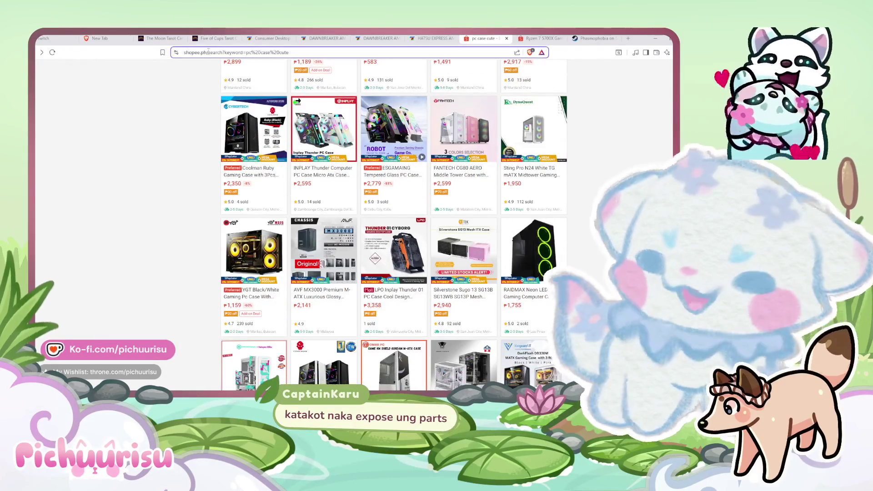
# Search YouTube for 'gachapon pc case' and watch the Gachapon gaming PC build video.
pyautogui.write('youtube')
pyautogui.press('Return')
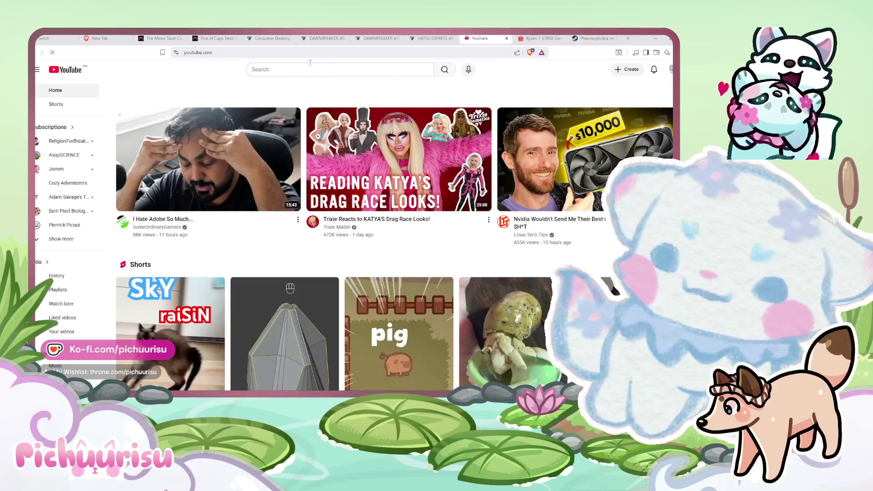
pyautogui.click(304, 67)
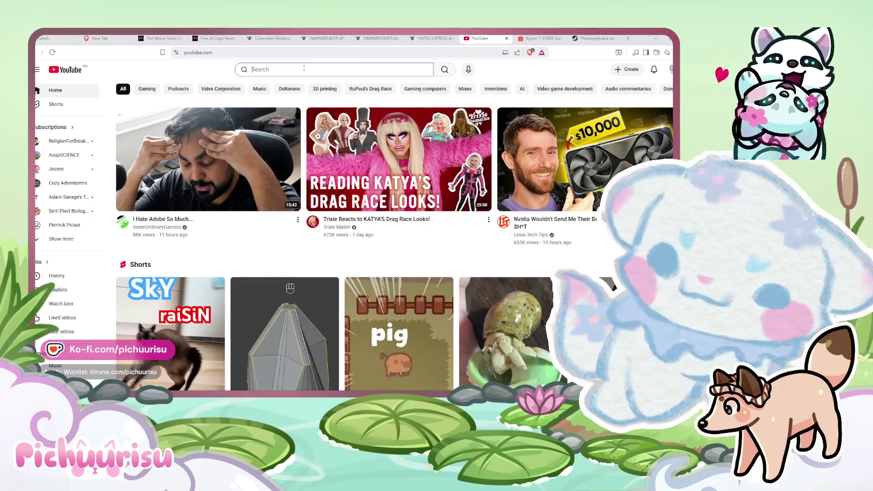
pyautogui.write('gachapon')
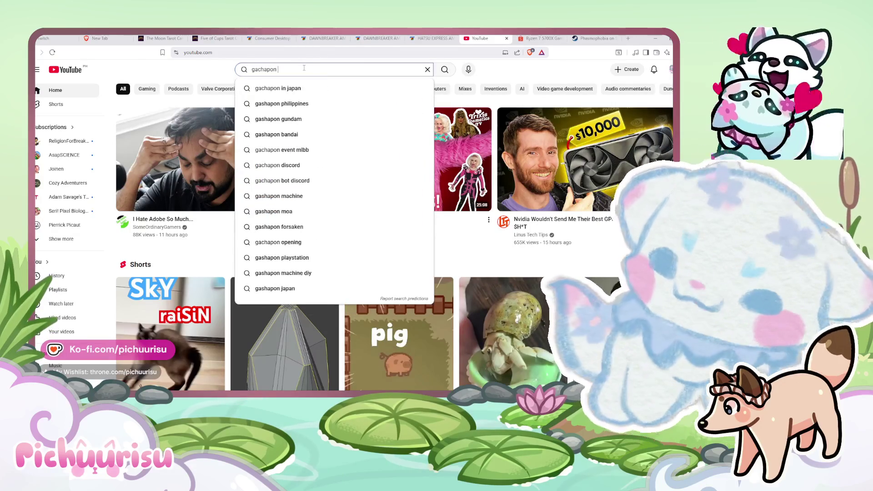
pyautogui.write(' pc case')
pyautogui.press('Return')
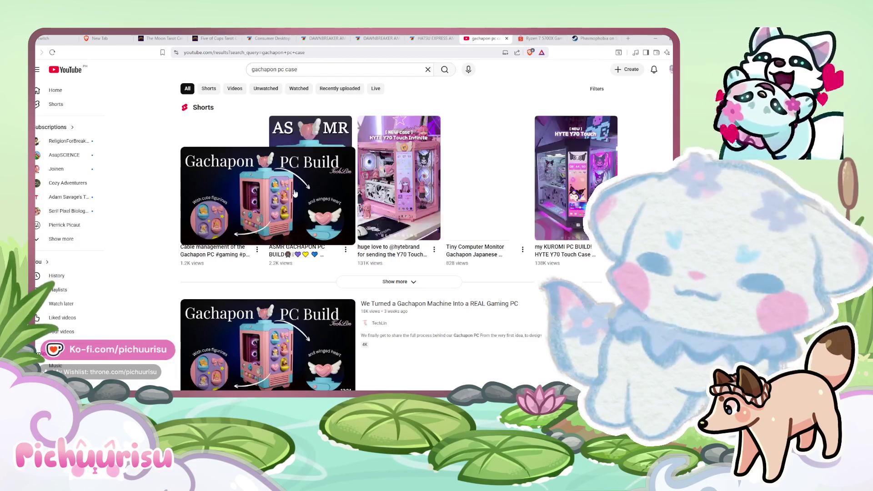
pyautogui.click(295, 193)
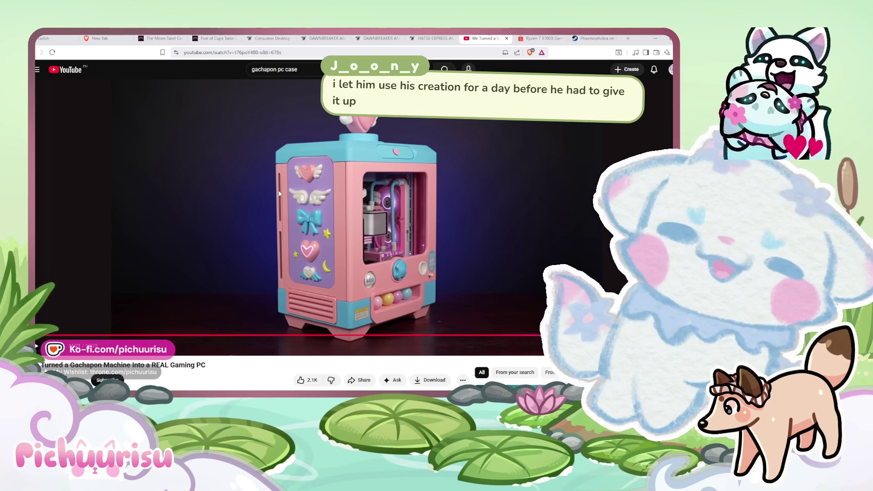
# Switch to the HATSU EXPRESS desktop listing on Bermor Techzone and look over the page.
pyautogui.click(433, 38)
pyautogui.scroll(-5, 515, 257)
pyautogui.scroll(2, 515, 257)
pyautogui.scroll(3, 516, 255)
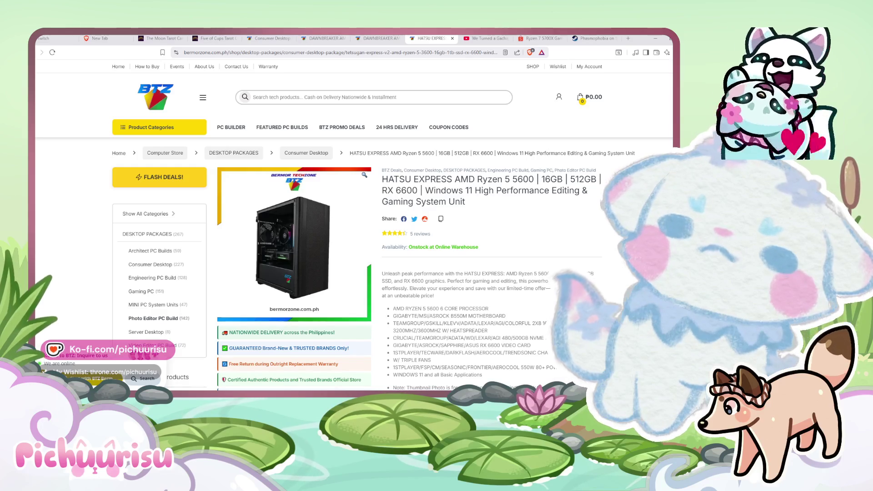
pyautogui.scroll(-1, 354, 228)
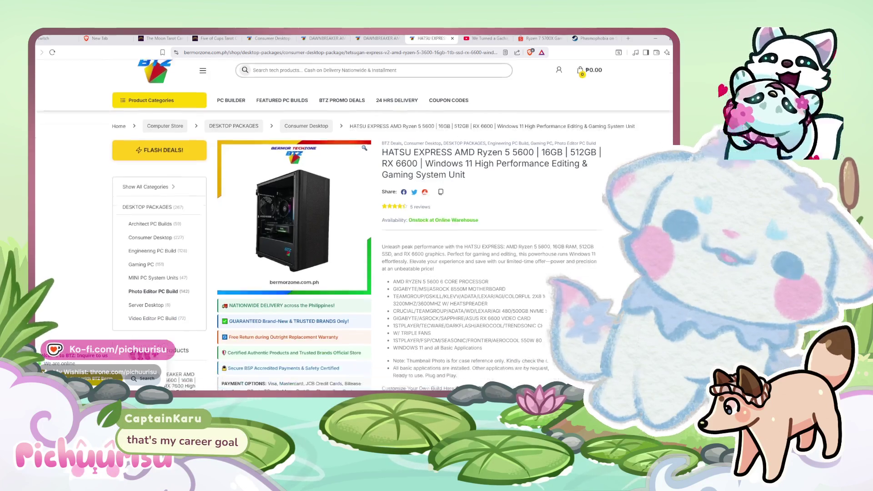
pyautogui.scroll(1, 355, 227)
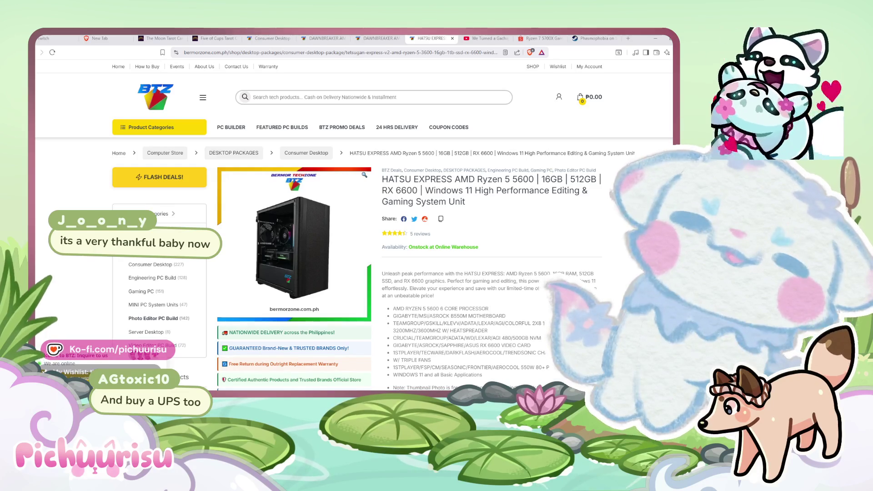
pyautogui.scroll(-2, 354, 225)
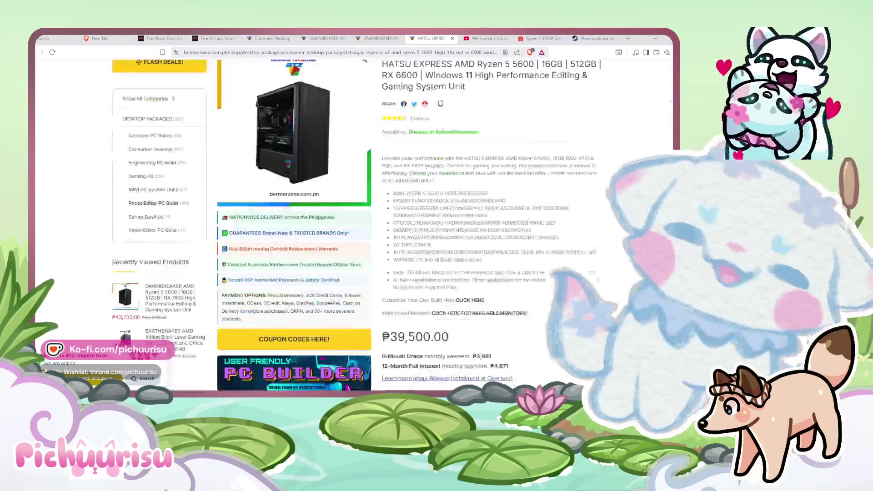
pyautogui.scroll(3, 353, 225)
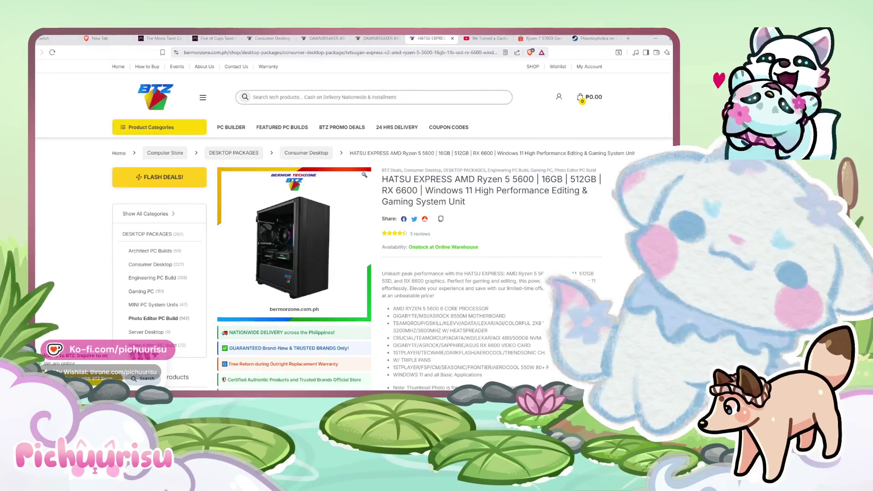
pyautogui.scroll(-3, 353, 225)
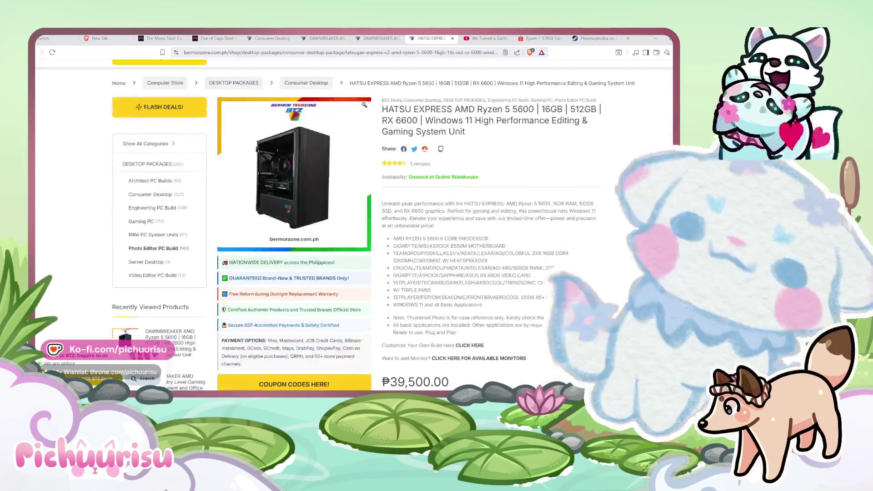
pyautogui.scroll(-1, 353, 225)
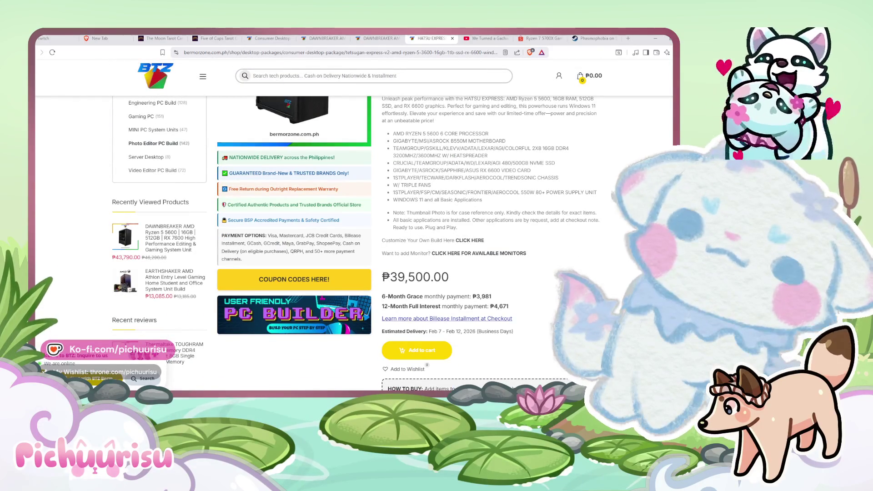
pyautogui.scroll(2, 621, 215)
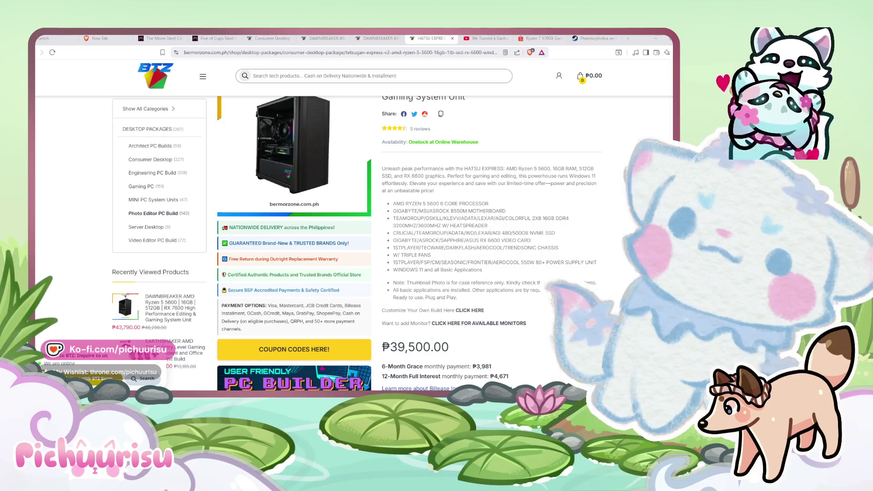
pyautogui.hotkey('alt', 'Tab')
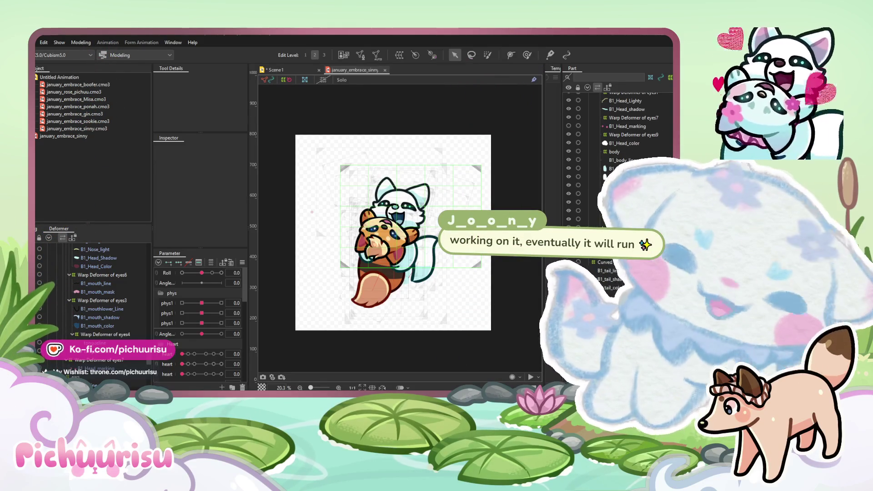
pyautogui.click(471, 326)
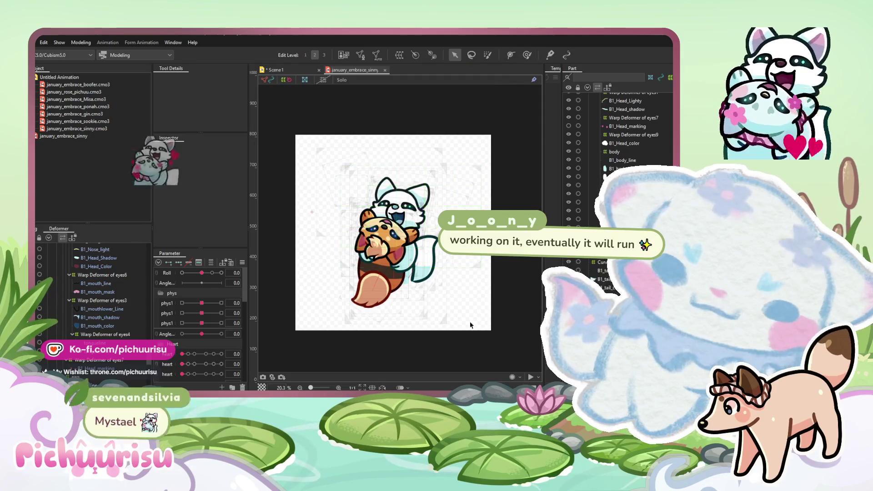
pyautogui.scroll(3, 449, 269)
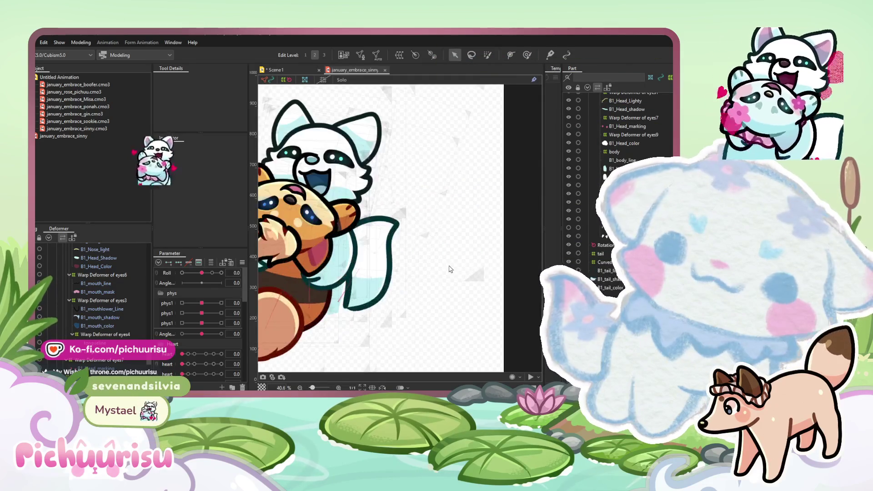
pyautogui.scroll(-3, 449, 270)
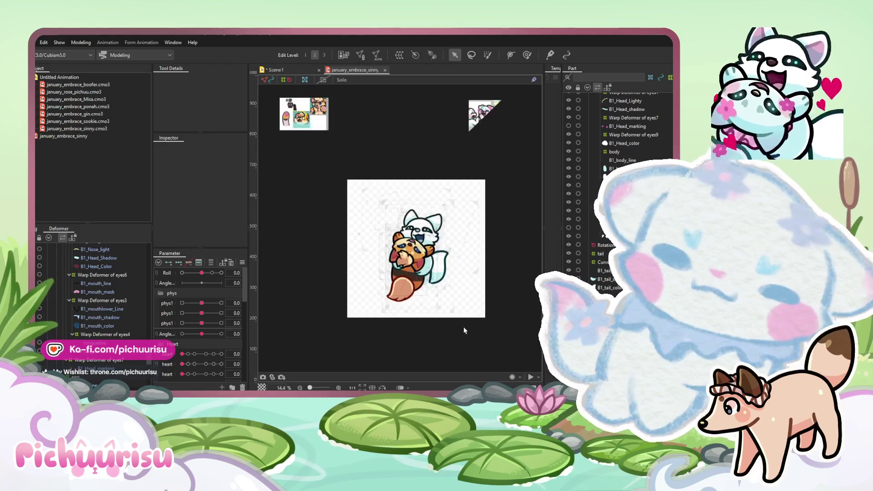
pyautogui.scroll(2, 440, 314)
pyautogui.scroll(5, 440, 319)
pyautogui.scroll(-5, 440, 318)
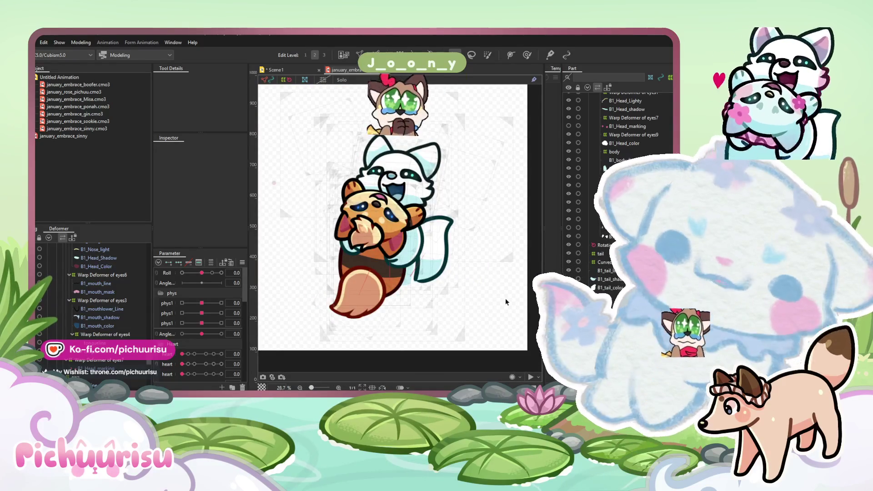
pyautogui.hscroll(1, 506, 298)
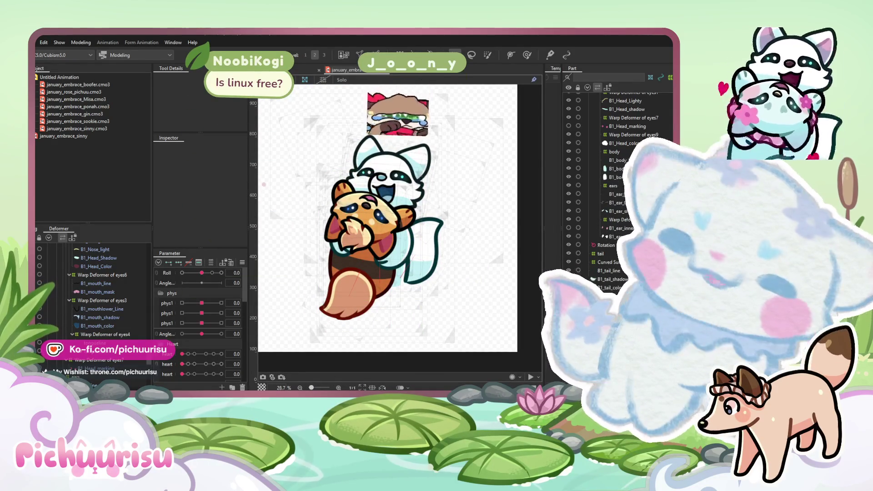
pyautogui.click(388, 164)
pyautogui.click(368, 254)
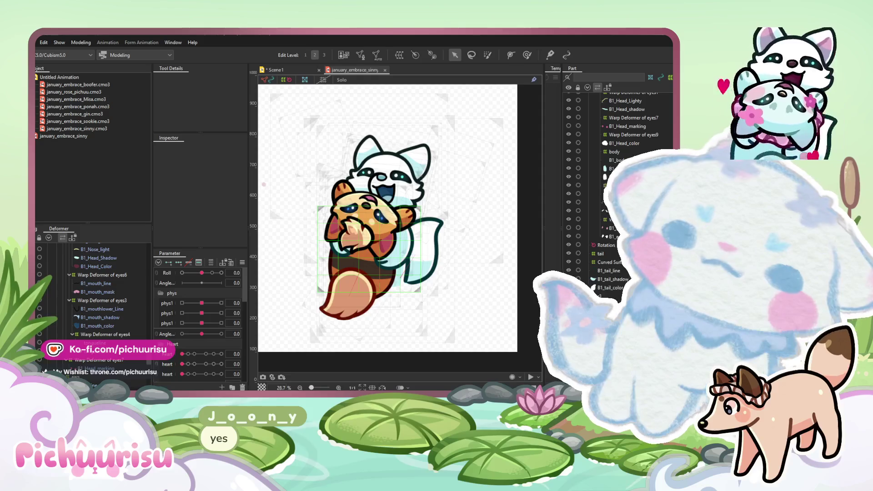
pyautogui.click(425, 229)
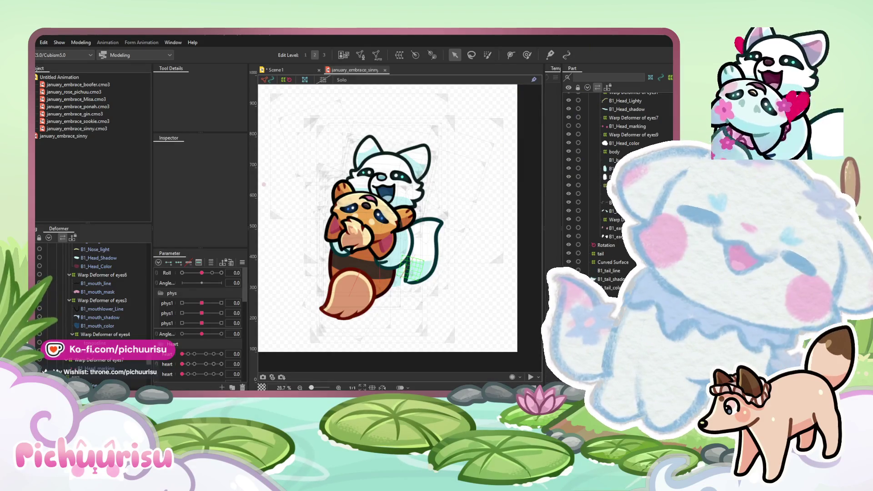
pyautogui.click(425, 248)
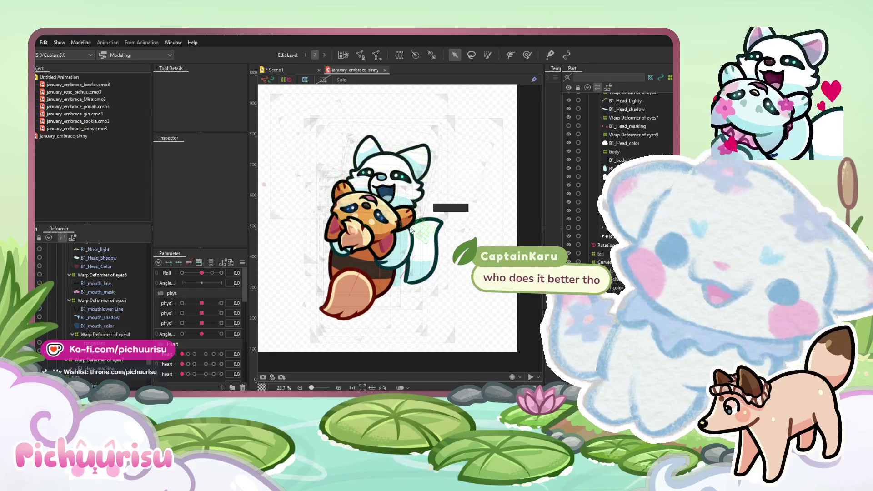
pyautogui.scroll(-1, 412, 228)
pyautogui.scroll(-1, 411, 227)
pyautogui.moveTo(409, 224); pyautogui.dragTo(392, 223)
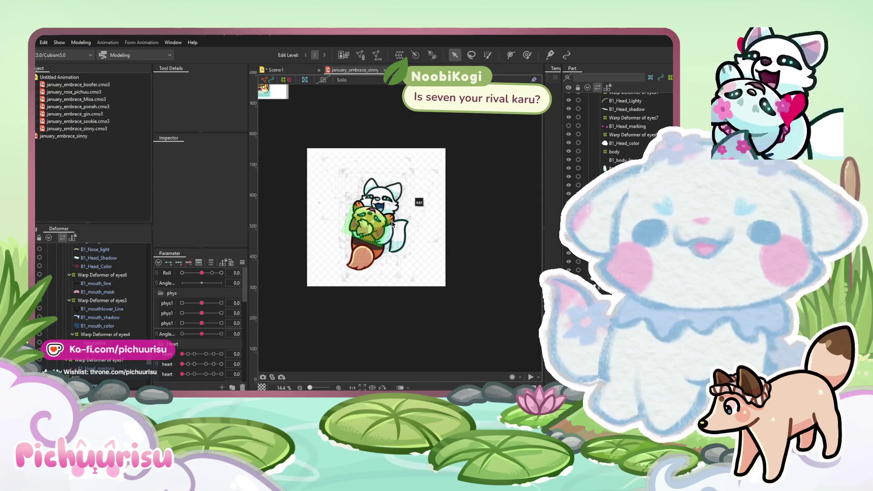
pyautogui.moveTo(465, 252); pyautogui.dragTo(532, 248)
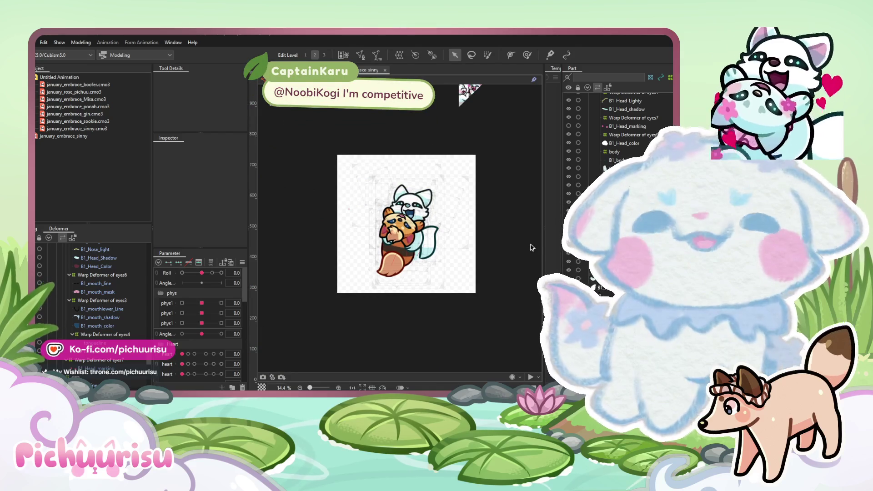
pyautogui.scroll(2, 505, 236)
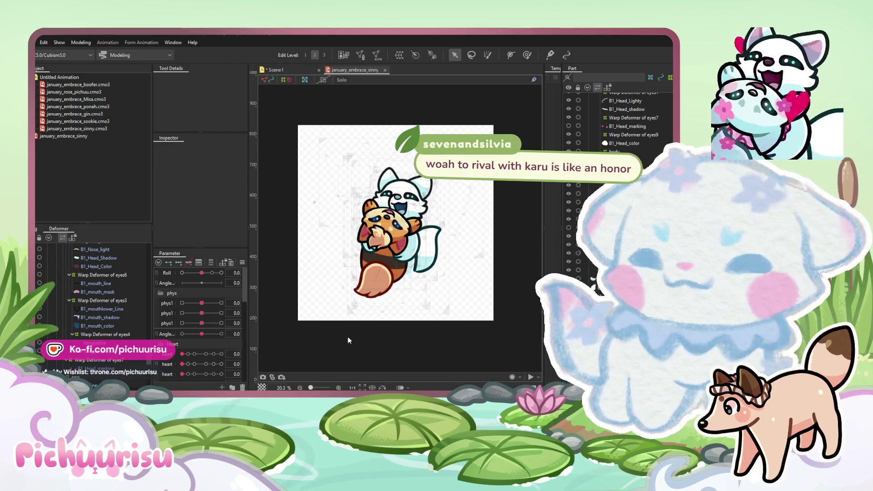
pyautogui.press('t')
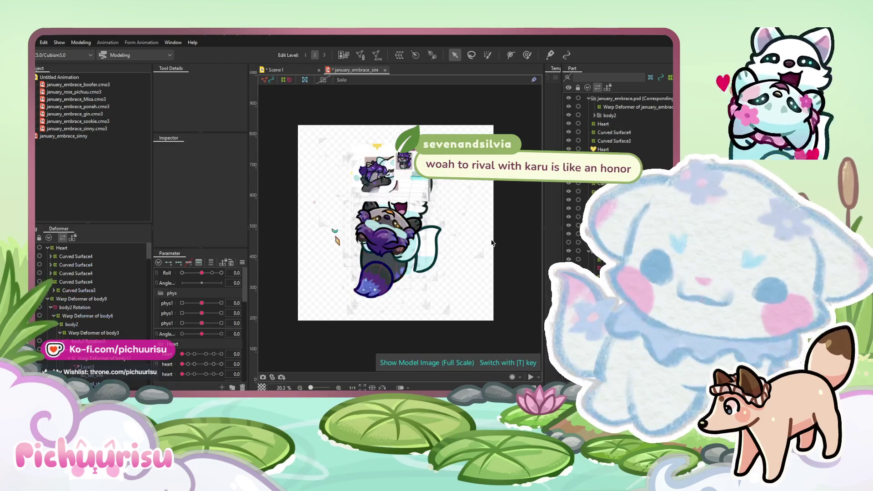
pyautogui.click(408, 153)
pyautogui.click(408, 152)
pyautogui.scroll(2, 421, 231)
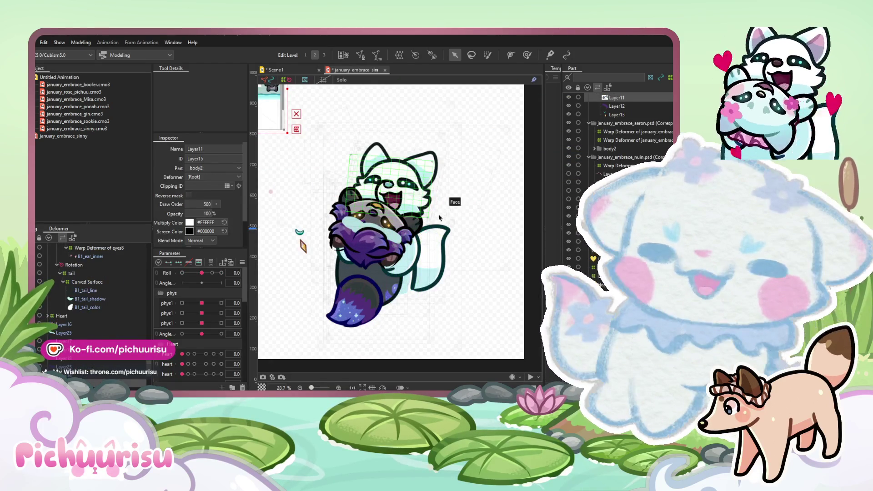
pyautogui.scroll(4, 414, 232)
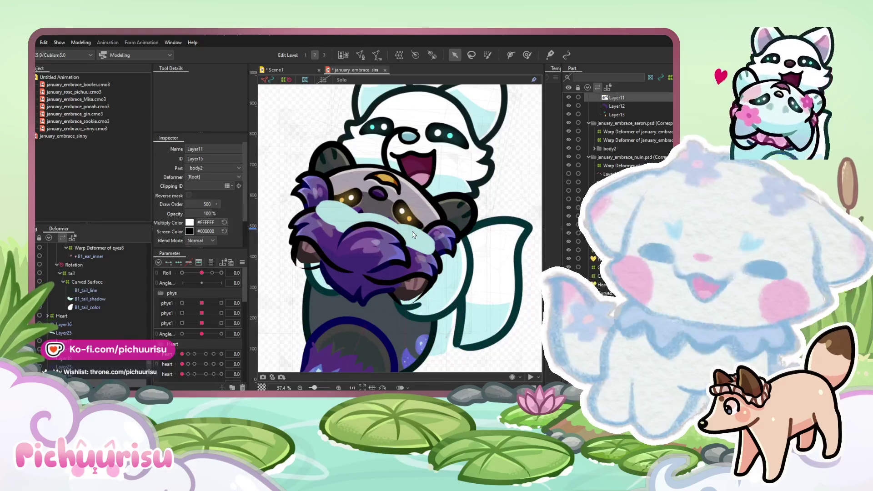
pyautogui.scroll(-4, 414, 235)
pyautogui.scroll(4, 402, 255)
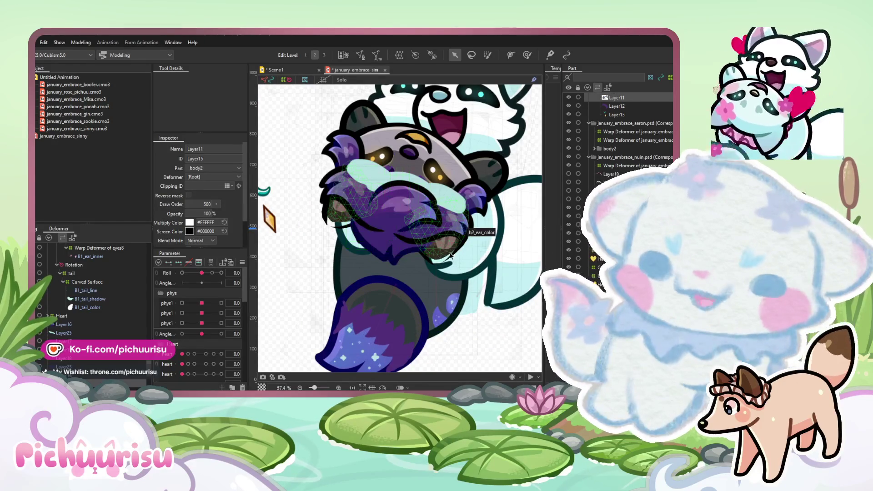
pyautogui.click(450, 254)
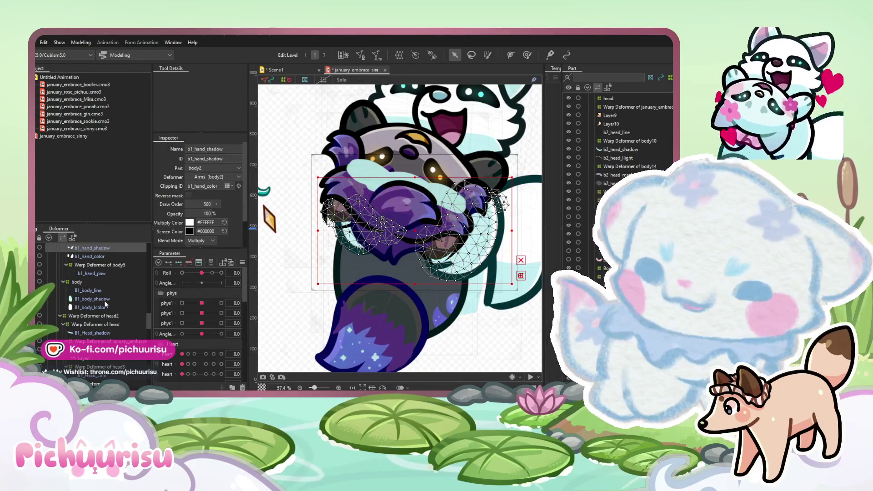
pyautogui.scroll(1, 105, 300)
pyautogui.click(287, 276)
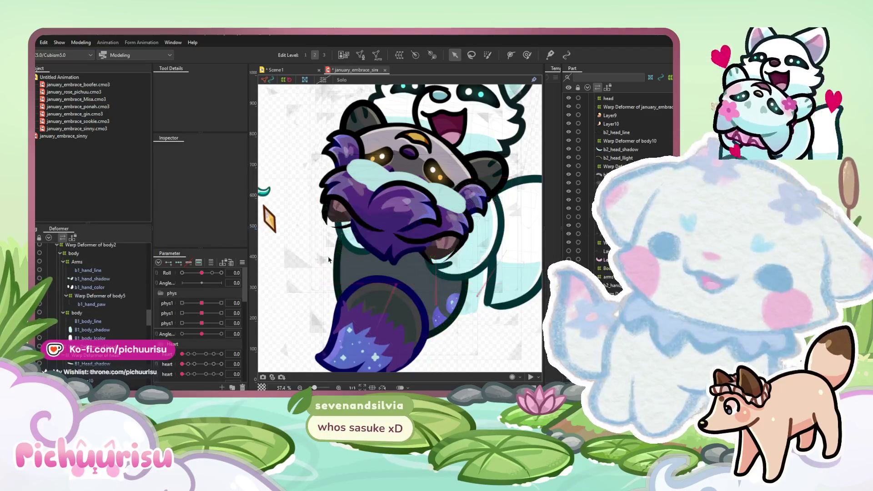
pyautogui.scroll(3, 373, 234)
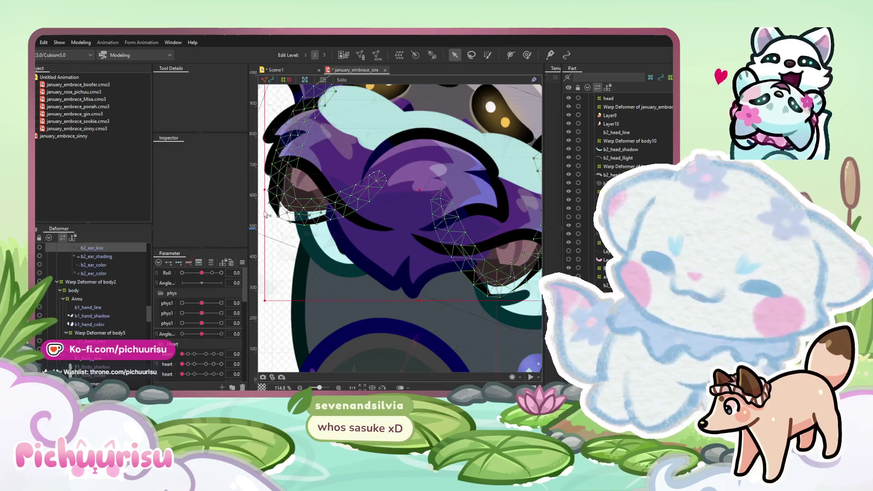
pyautogui.click(271, 209)
pyautogui.keyDown('ctrl'); pyautogui.click(91, 274); pyautogui.keyUp('ctrl')
pyautogui.keyDown('ctrl'); pyautogui.click(94, 265); pyautogui.keyUp('ctrl')
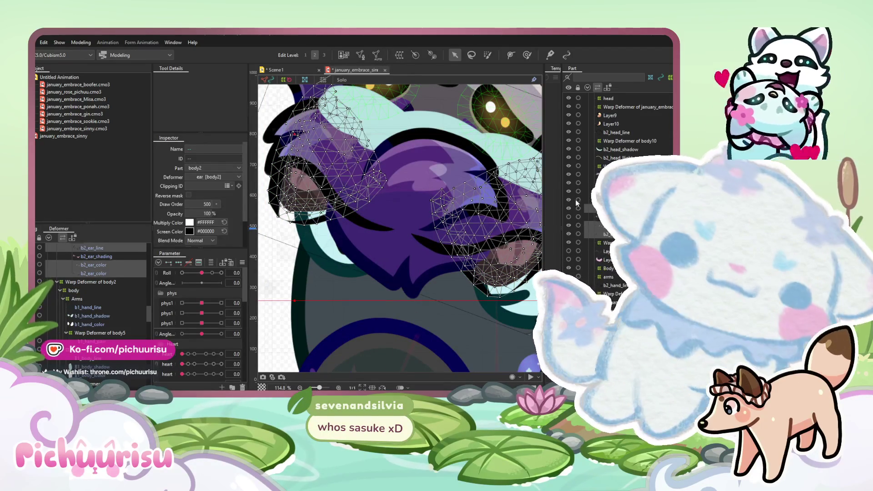
pyautogui.moveTo(540, 204); pyautogui.dragTo(432, 227)
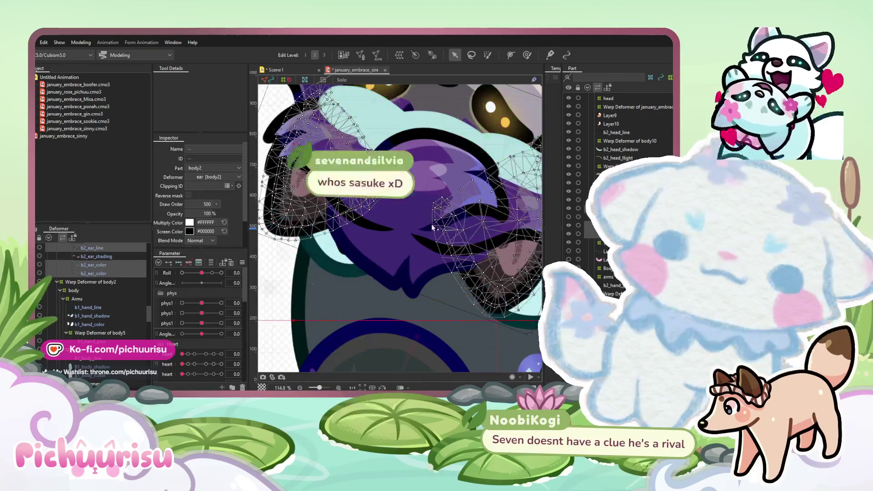
pyautogui.scroll(-3, 432, 228)
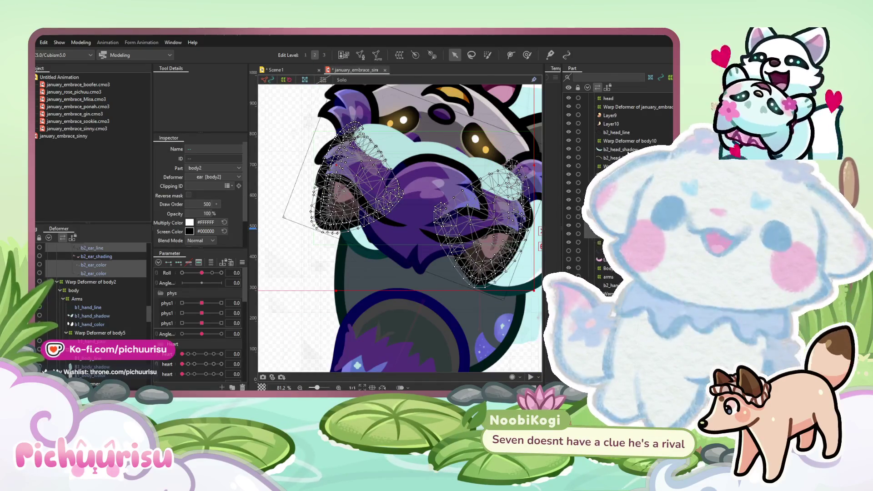
pyautogui.click(273, 254)
pyautogui.scroll(3, 77, 283)
pyautogui.click(84, 292)
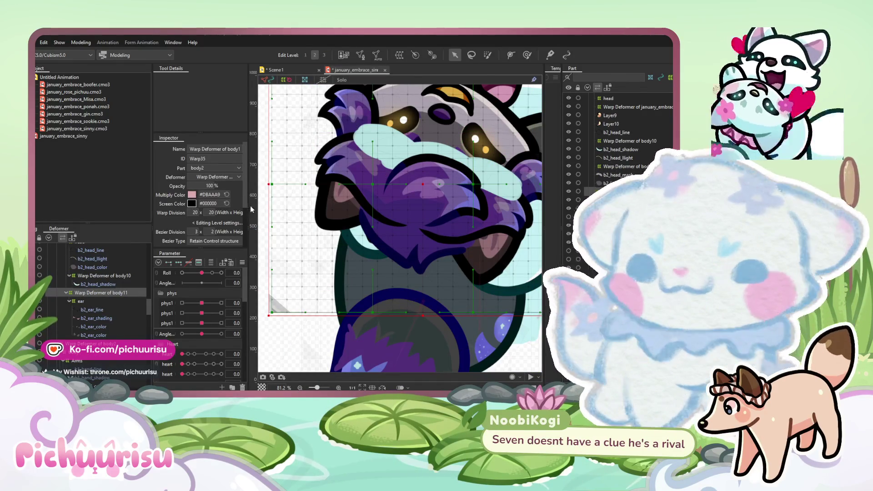
pyautogui.scroll(-5, 475, 301)
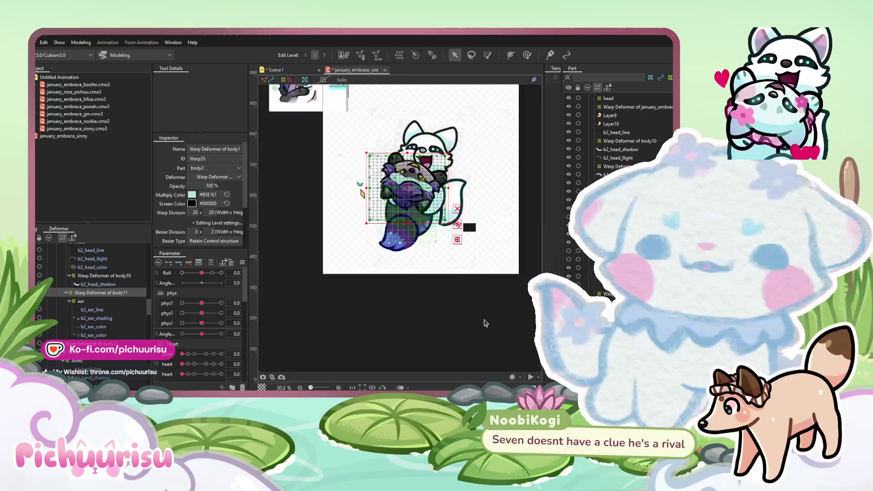
pyautogui.click(476, 301)
pyautogui.moveTo(476, 301); pyautogui.dragTo(464, 325)
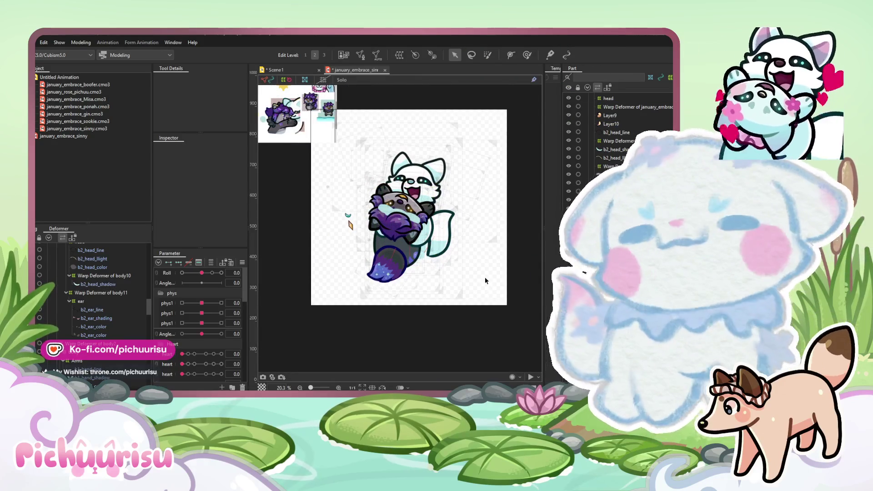
pyautogui.scroll(2, 412, 201)
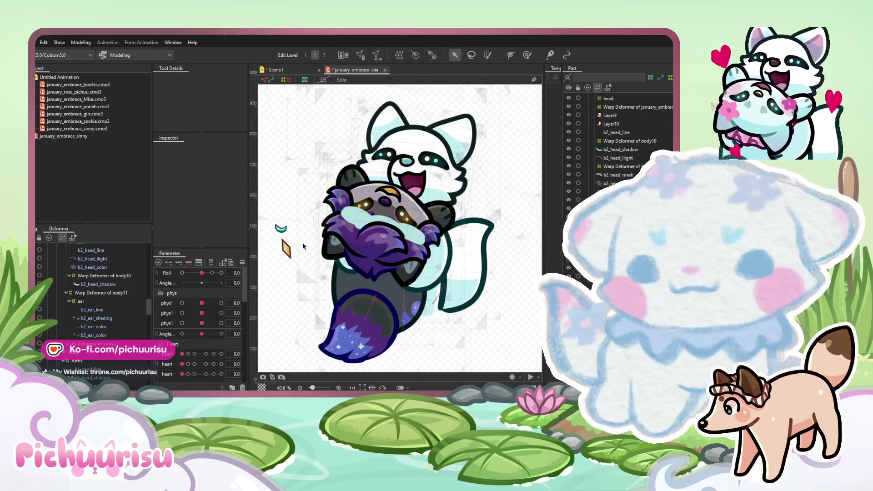
pyautogui.scroll(1, 384, 200)
pyautogui.scroll(-1, 409, 212)
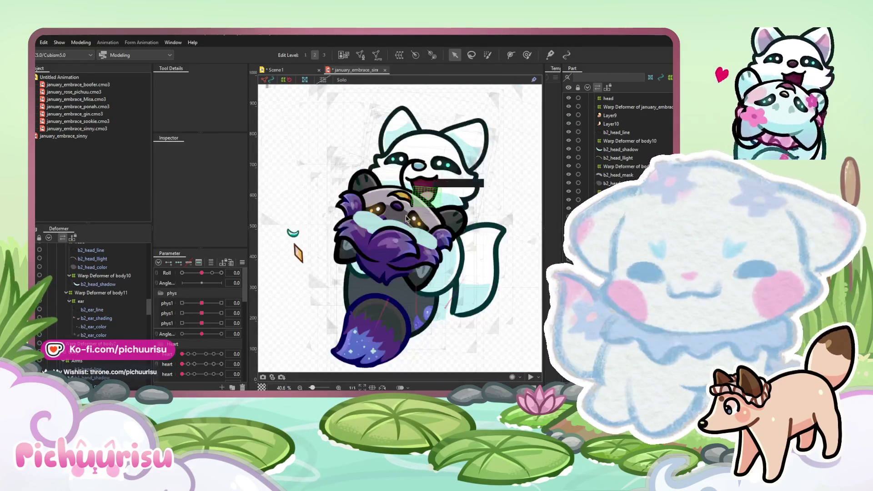
pyautogui.scroll(1, 412, 218)
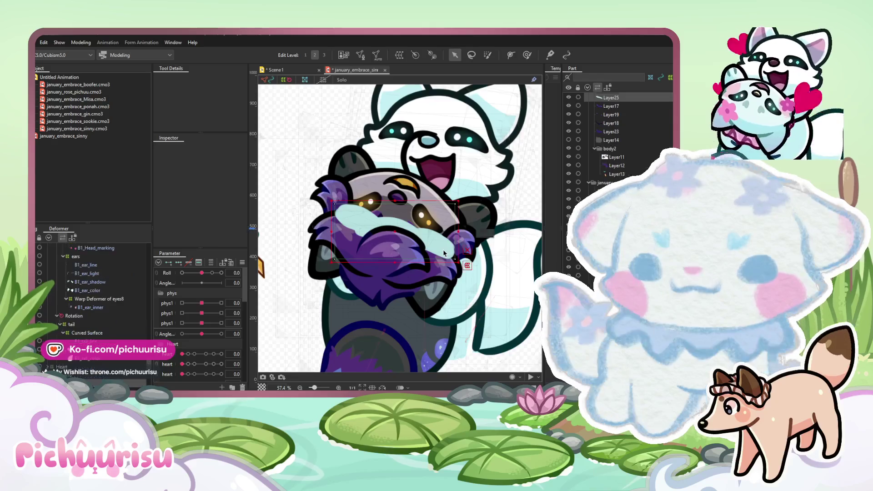
# Inspect Layer25 (hugging arms and paws) and Layer12 (tail) on the model.
pyautogui.click(443, 249)
pyautogui.scroll(-2, 442, 249)
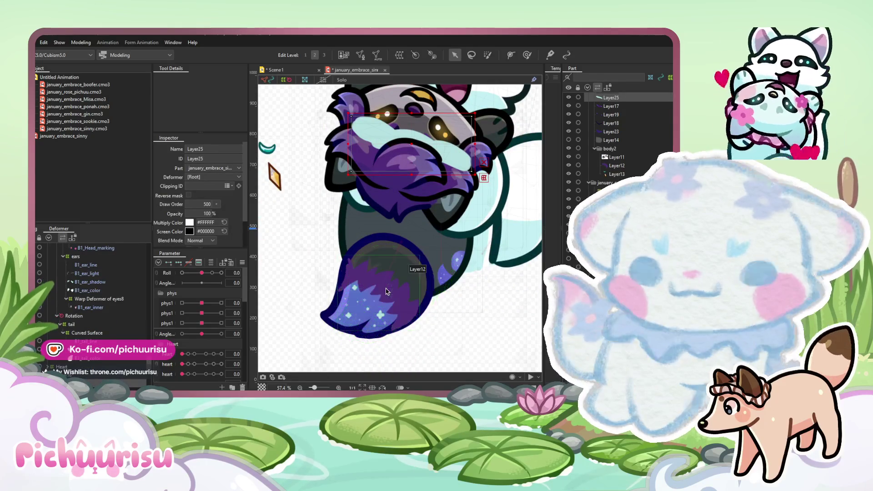
pyautogui.click(387, 292)
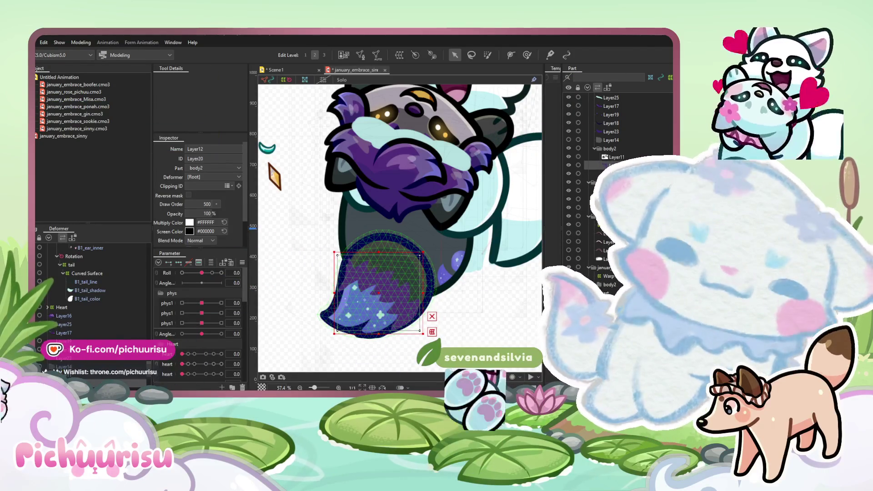
pyautogui.scroll(-2, 456, 286)
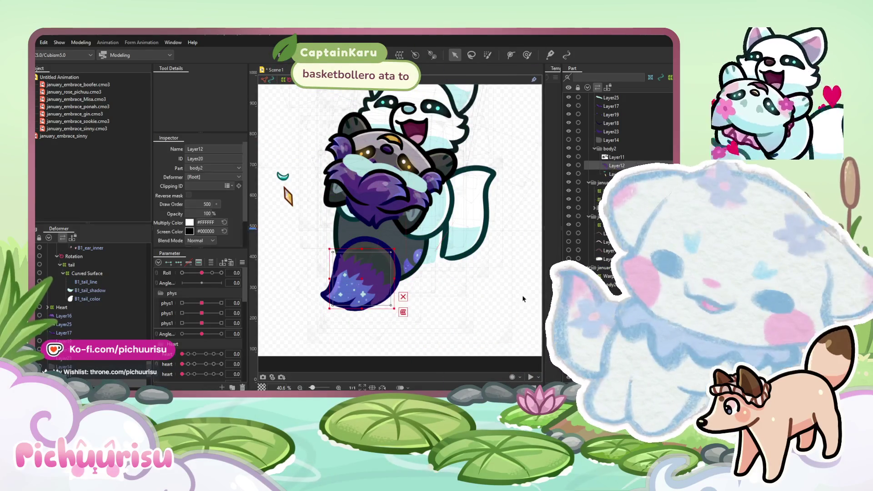
pyautogui.click(384, 175)
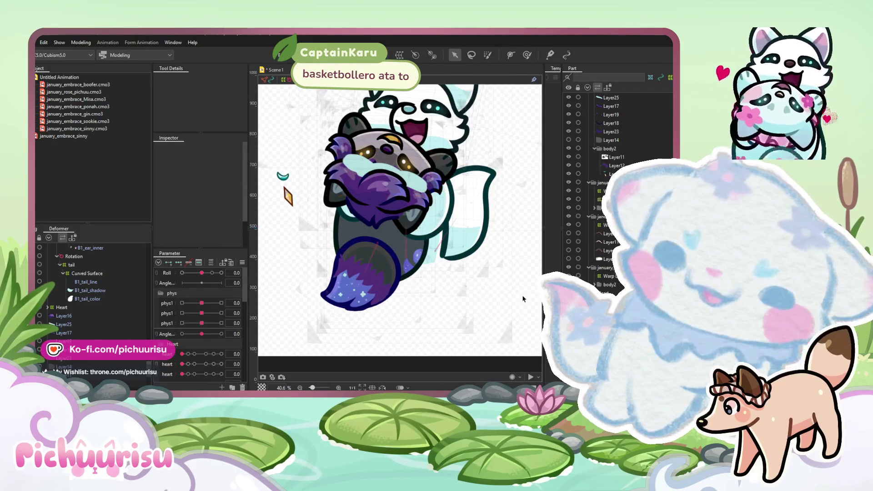
# Select the Layer11 piece, show the texture at full scale, and return to the sinny model.
pyautogui.doubleClick(524, 299)
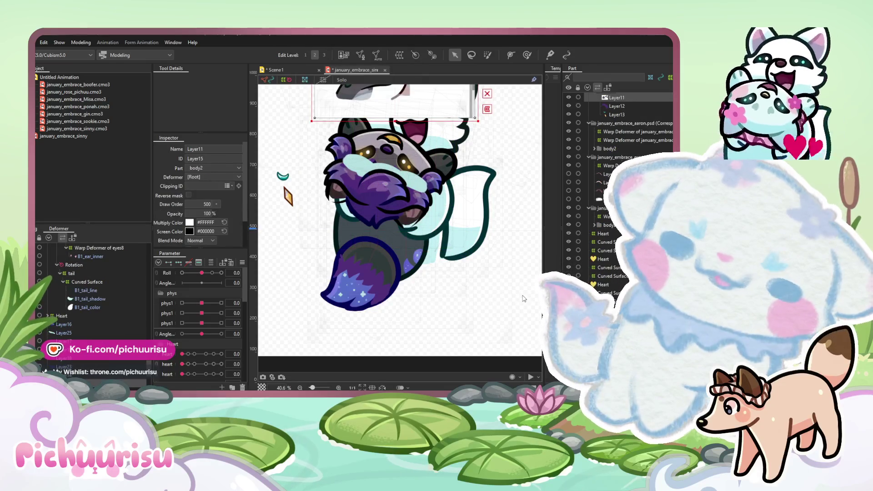
pyautogui.press('t')
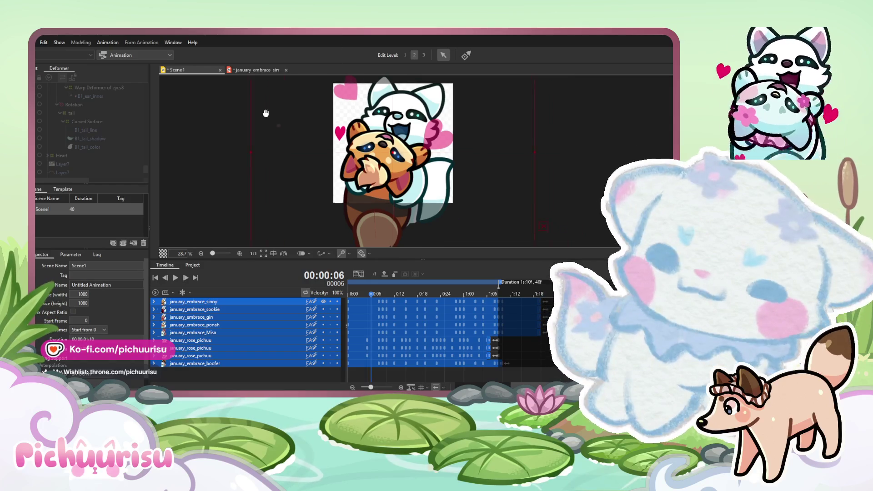
pyautogui.click(274, 69)
# Select the red panda's warp deformer and display the purple character's full-scale texture image.
pyautogui.scroll(-2, 315, 259)
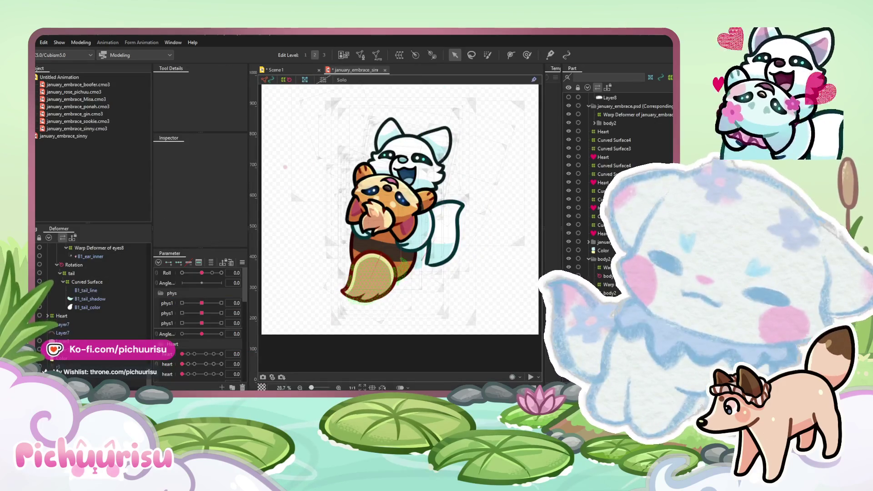
pyautogui.click(393, 222)
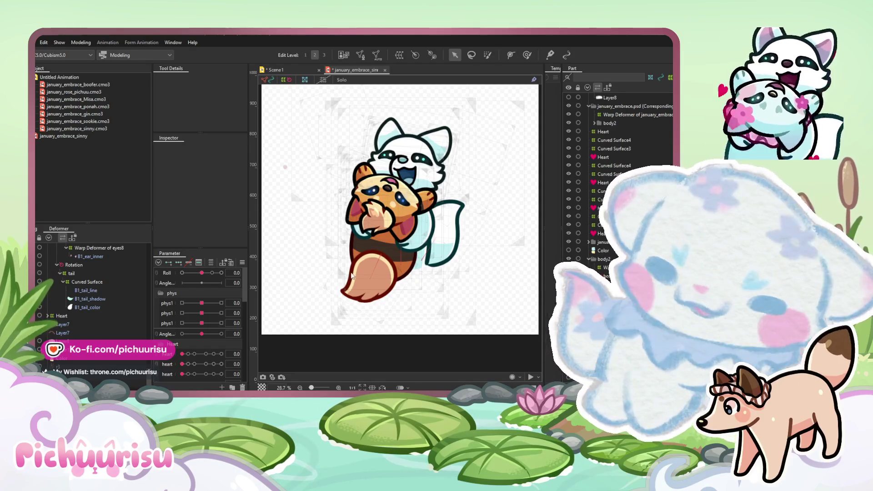
pyautogui.press('t')
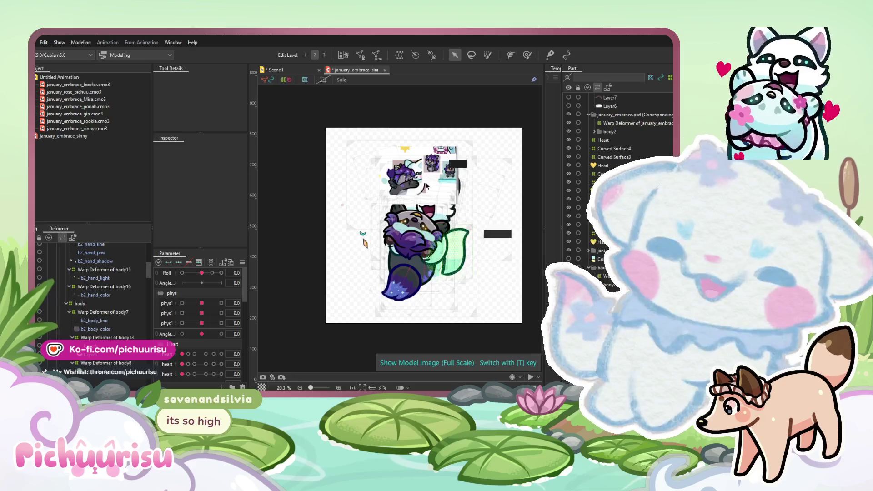
# Move the Layer11 texture piece off to the upper left, then switch to PaintTool SAI.
pyautogui.click(418, 209)
pyautogui.scroll(-2, 419, 210)
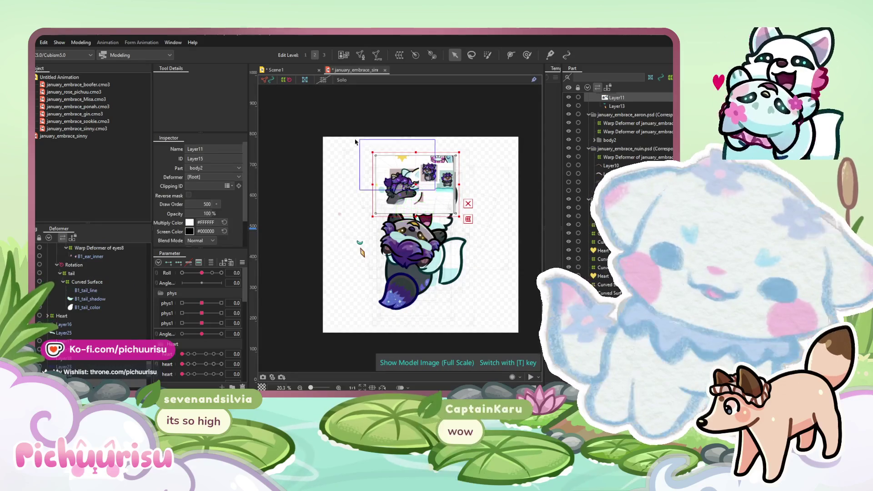
pyautogui.moveTo(422, 186); pyautogui.dragTo(263, 125)
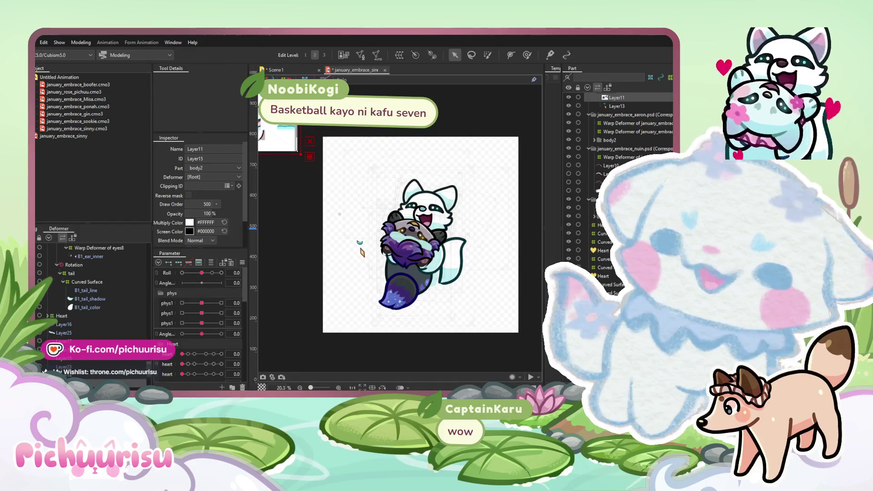
pyautogui.hotkey('alt', 'Tab')
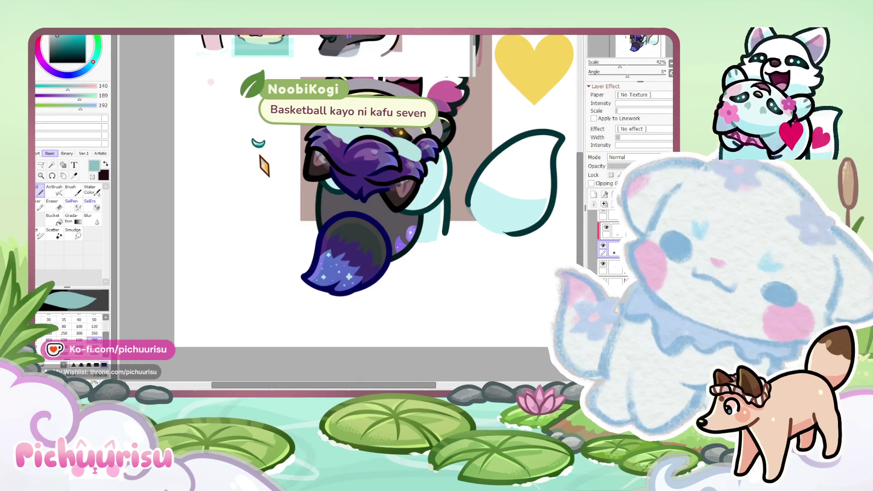
# On the blank canvas, sketch the fist, the ball's arc toward the hoop, and the redrawn lower left leg.
pyautogui.hotkey('ctrl', 'Tab')
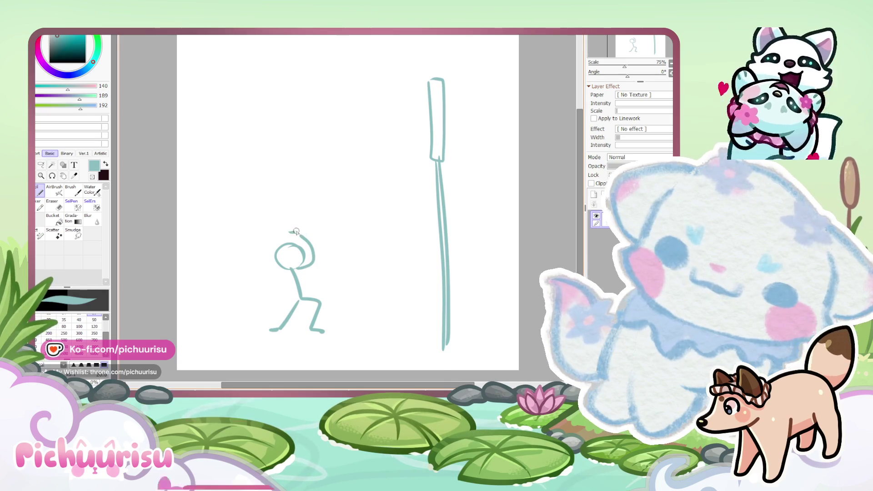
pyautogui.moveTo(294, 233); pyautogui.dragTo(292, 234)
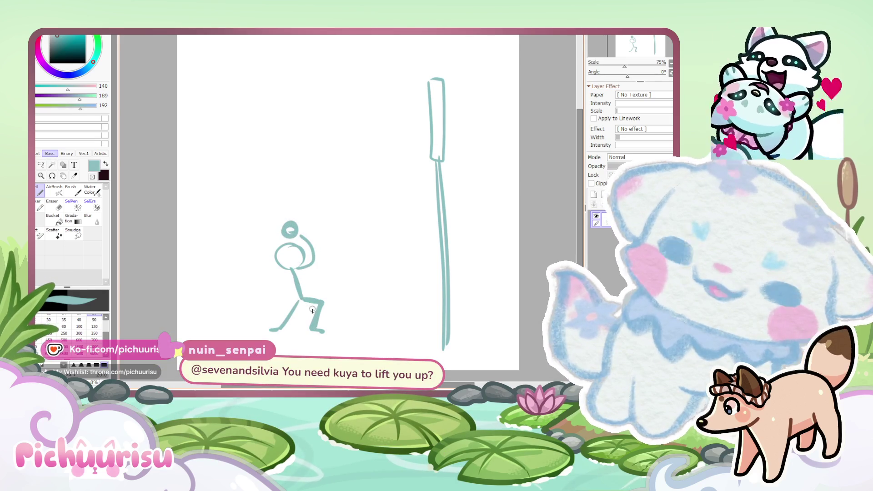
pyautogui.scroll(2, 335, 300)
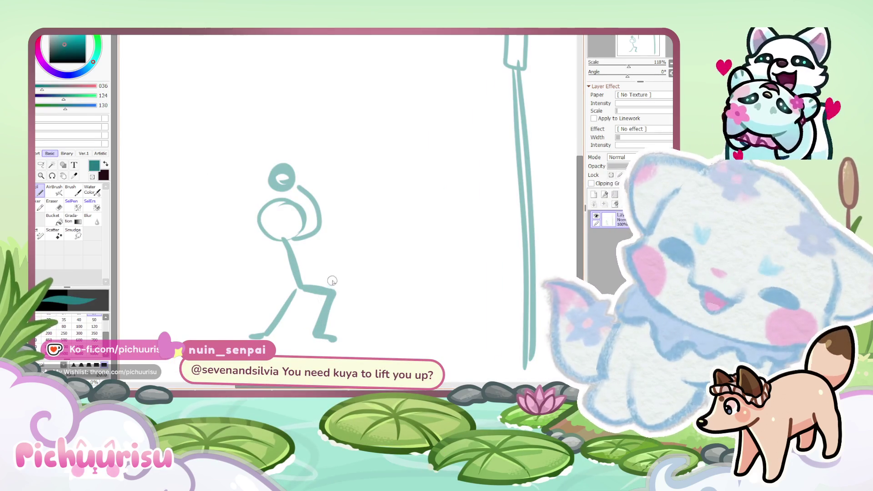
pyautogui.scroll(-2, 342, 292)
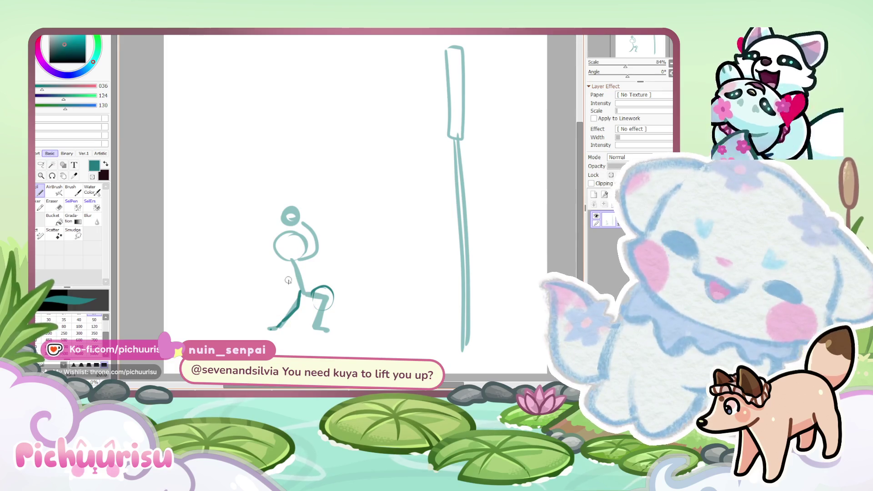
pyautogui.moveTo(295, 194); pyautogui.dragTo(411, 97)
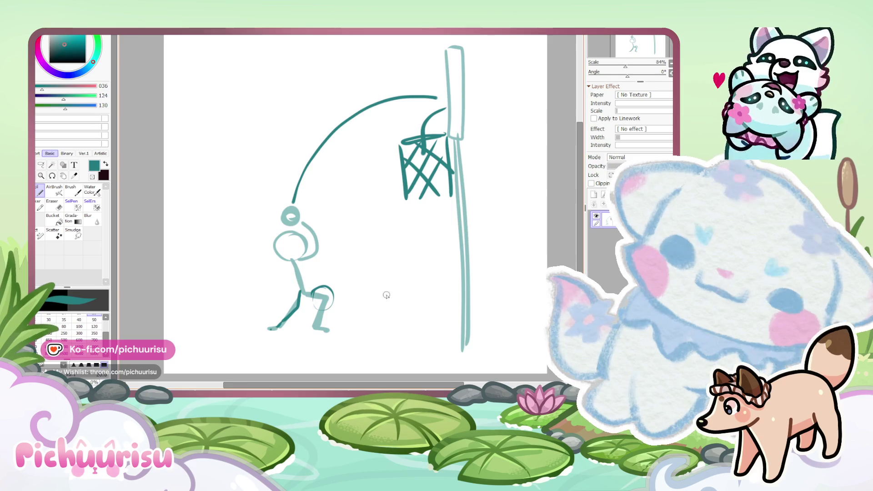
pyautogui.scroll(-1, 387, 295)
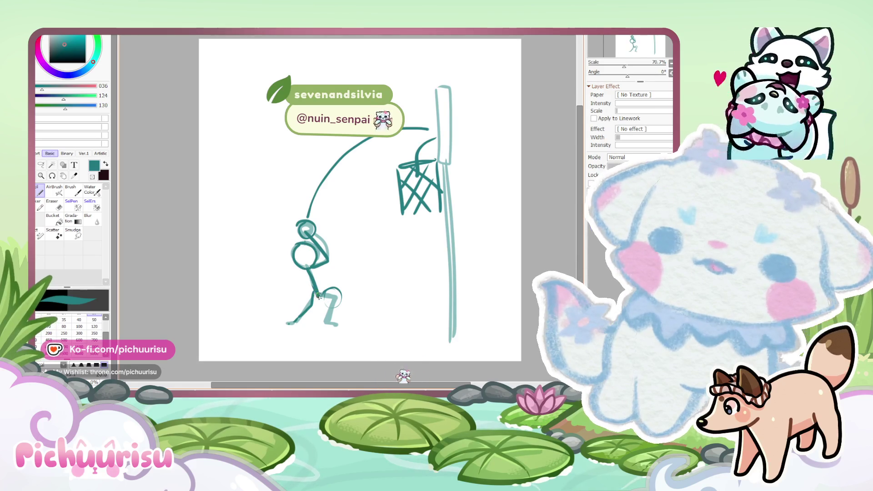
pyautogui.moveTo(313, 295); pyautogui.dragTo(288, 327)
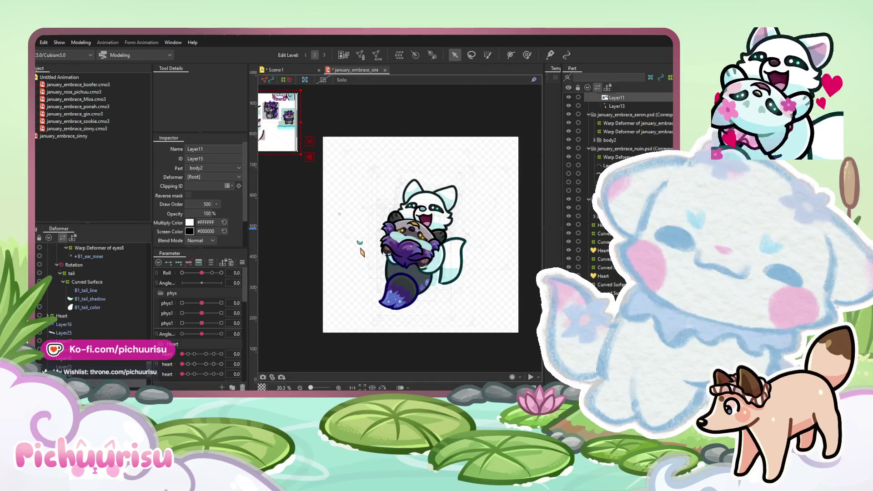
pyautogui.scroll(2, 439, 224)
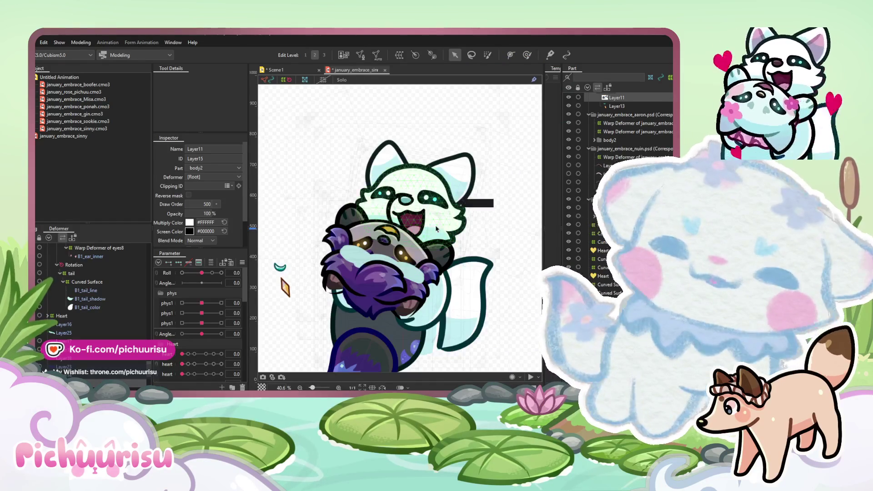
pyautogui.click(414, 280)
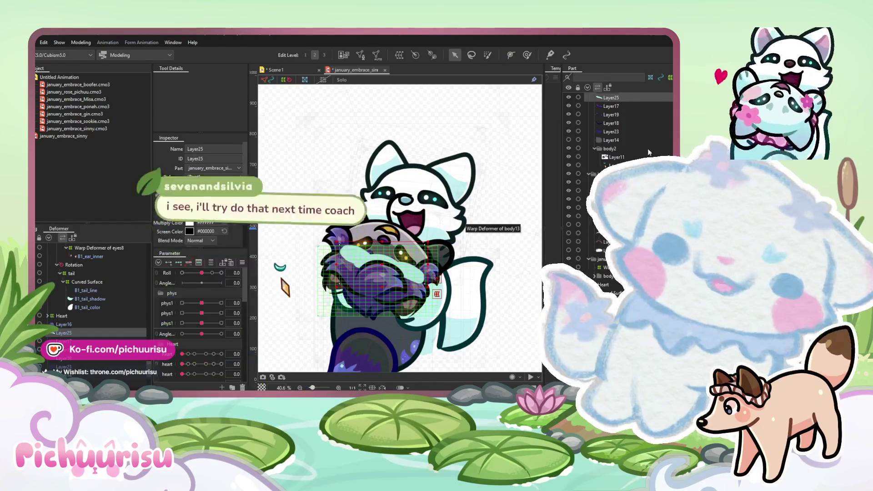
pyautogui.scroll(1, 626, 101)
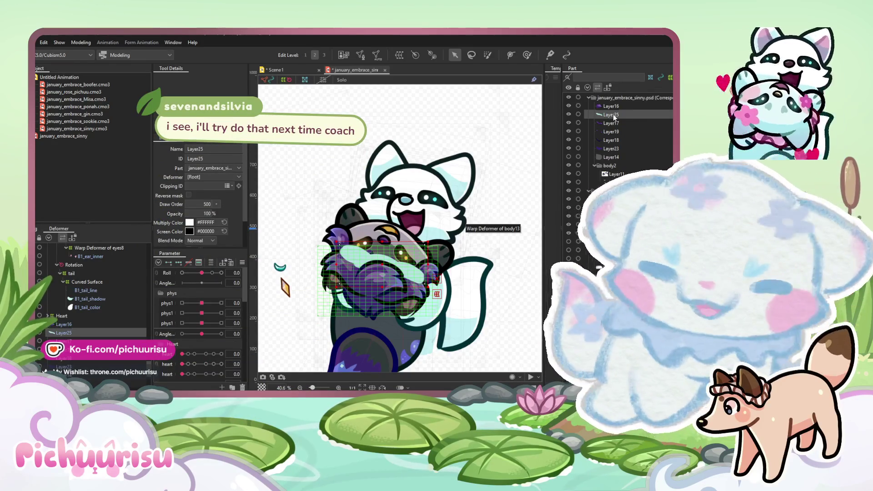
pyautogui.moveTo(618, 149); pyautogui.dragTo(613, 142)
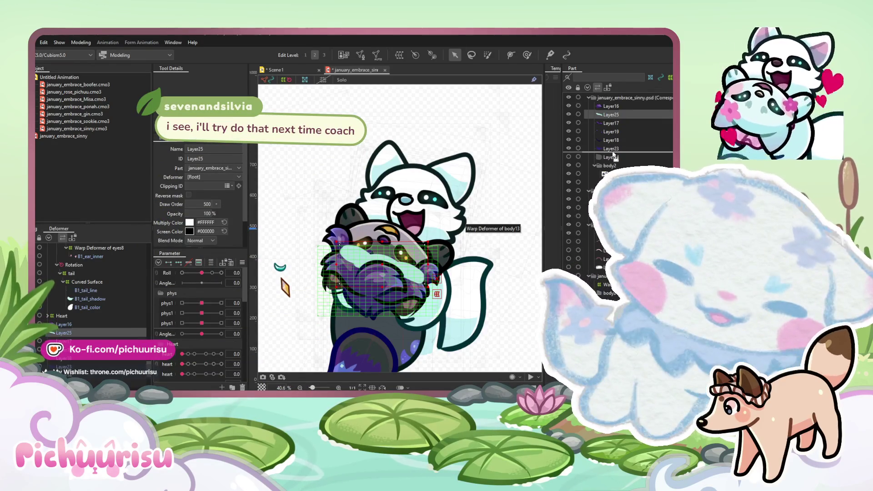
pyautogui.moveTo(614, 156); pyautogui.dragTo(610, 151)
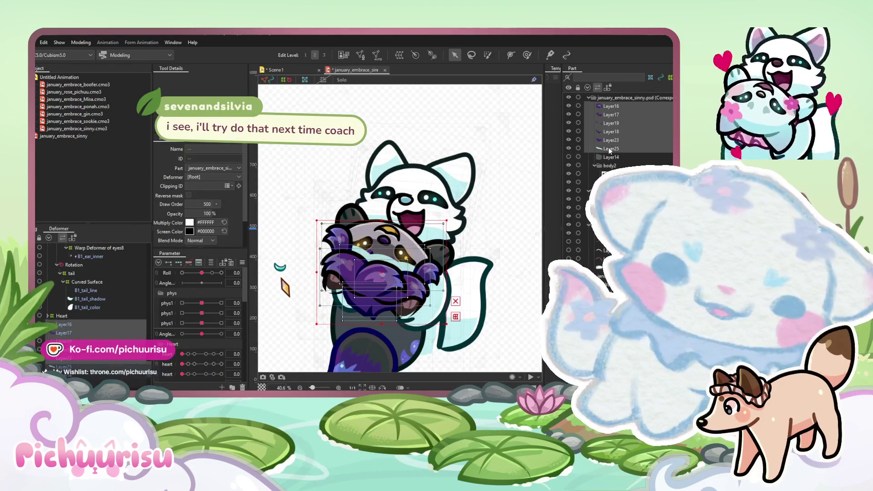
pyautogui.click(609, 141)
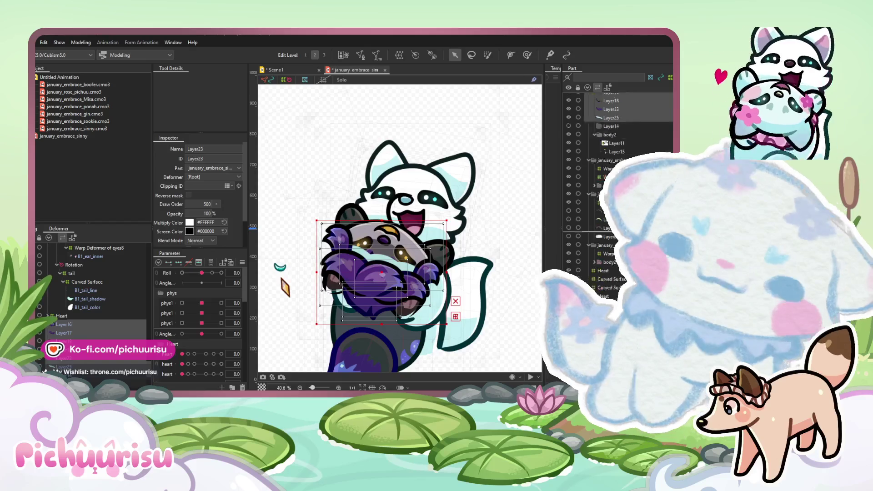
pyautogui.scroll(-5, 609, 141)
pyautogui.scroll(-5, 618, 182)
pyautogui.scroll(-5, 618, 182)
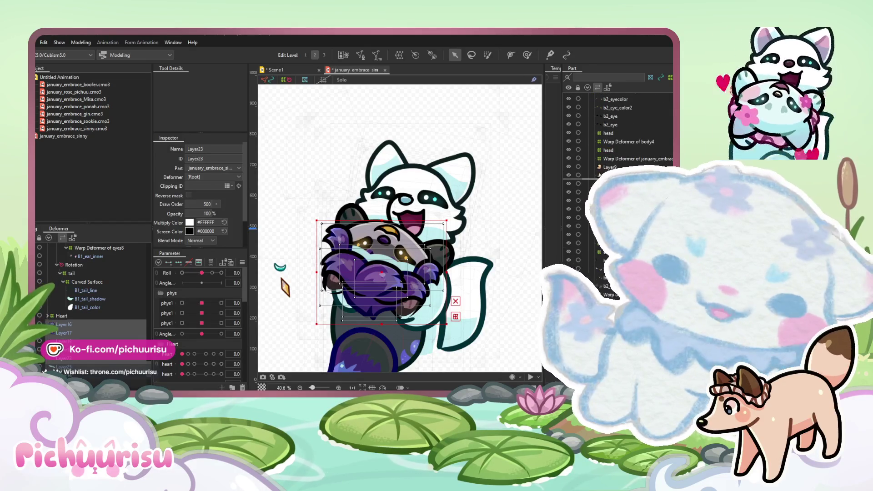
pyautogui.scroll(3, 382, 268)
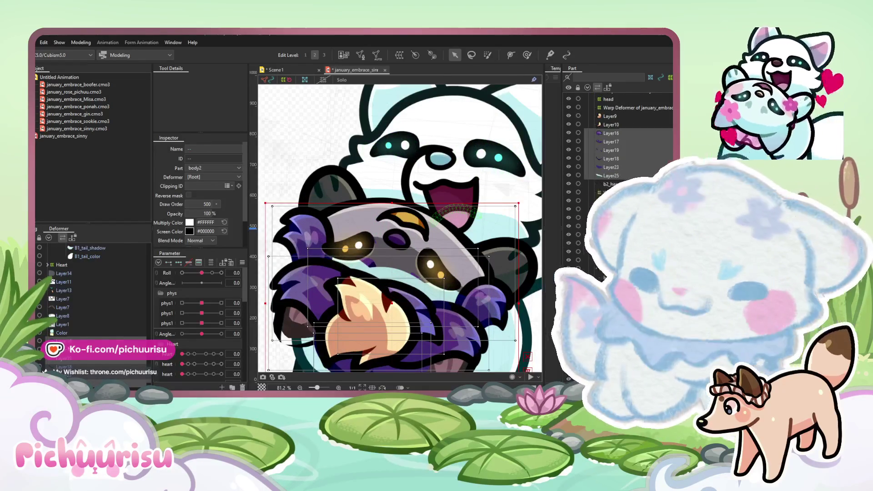
pyautogui.scroll(-5, 120, 310)
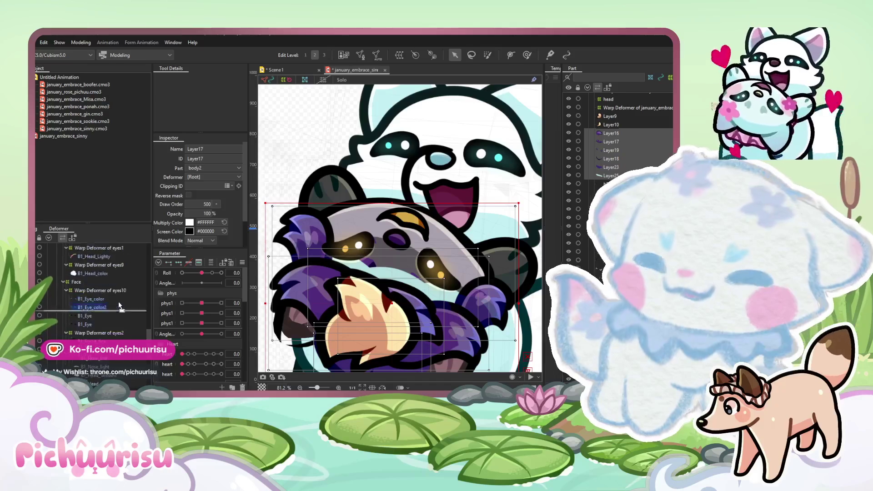
pyautogui.scroll(-5, 121, 310)
pyautogui.scroll(2, 121, 313)
pyautogui.scroll(2, 119, 309)
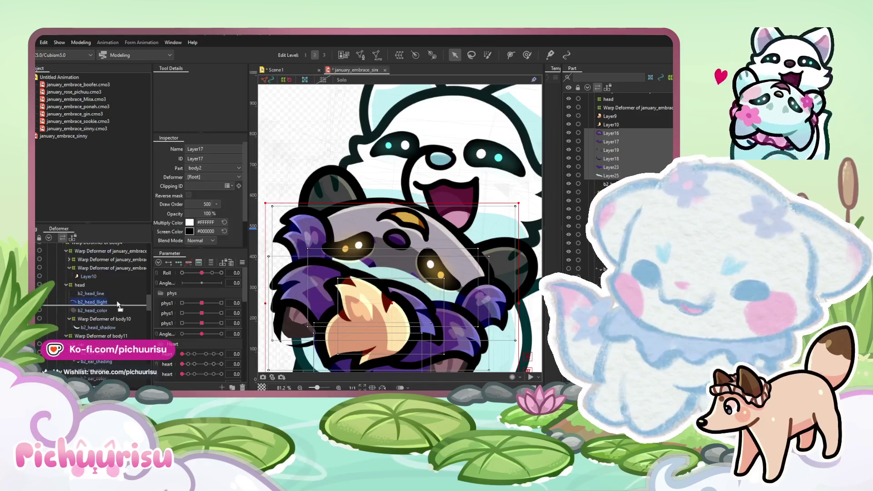
pyautogui.scroll(2, 117, 304)
pyautogui.scroll(2, 114, 298)
pyautogui.scroll(1, 110, 299)
pyautogui.scroll(2, 106, 300)
pyautogui.scroll(1, 101, 302)
pyautogui.scroll(-2, 111, 313)
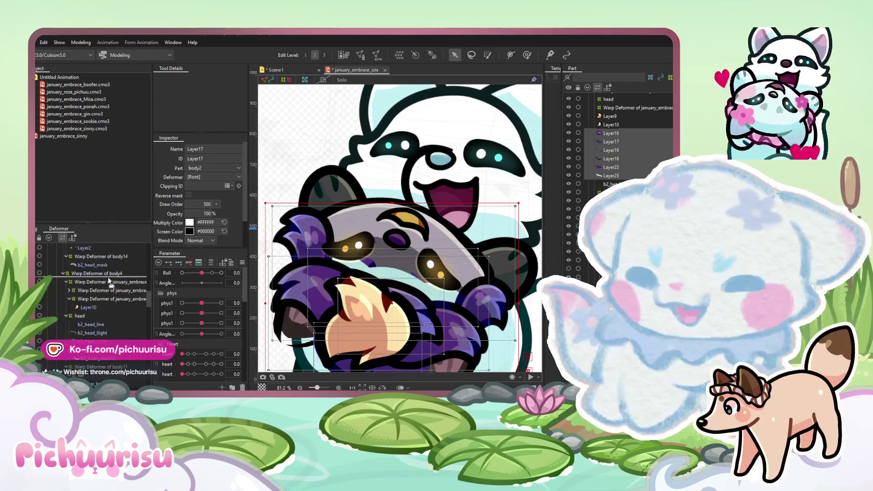
pyautogui.scroll(-2, 111, 313)
pyautogui.scroll(-1, 111, 313)
pyautogui.scroll(-1, 113, 314)
pyautogui.scroll(-1, 113, 316)
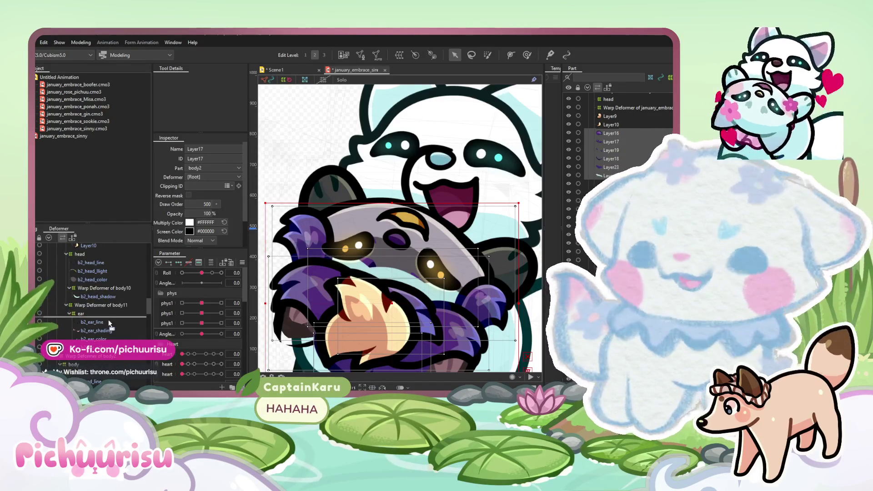
pyautogui.scroll(-1, 114, 320)
pyautogui.scroll(-2, 115, 328)
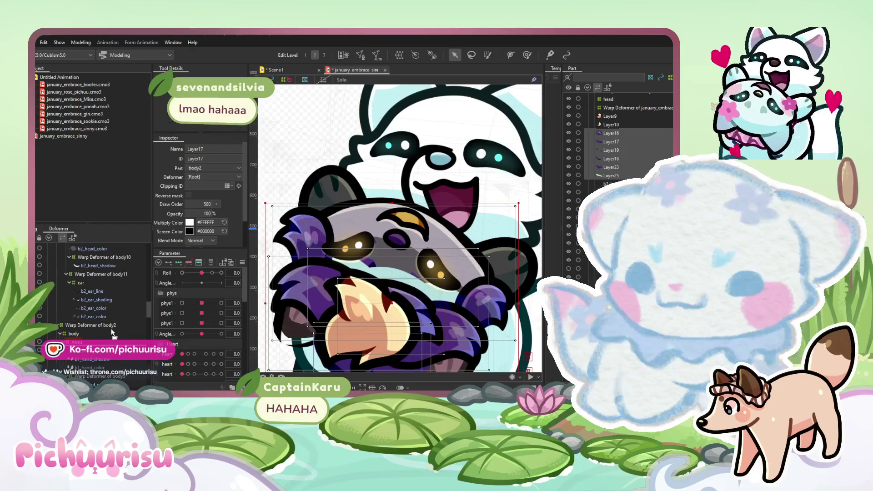
pyautogui.scroll(-3, 109, 319)
pyautogui.scroll(-2, 104, 301)
pyautogui.moveTo(103, 301); pyautogui.dragTo(72, 263)
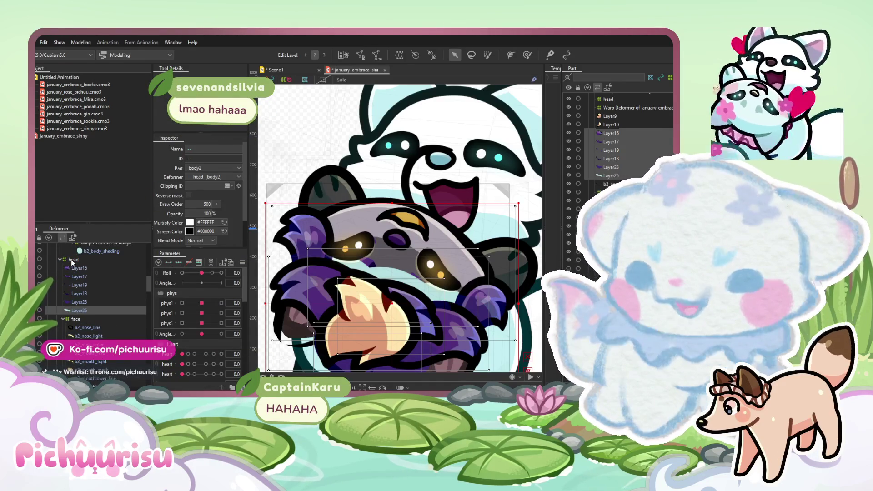
# Nest Layer16–Layer25 under the head deformer and display their meshes.
pyautogui.moveTo(72, 262); pyautogui.dragTo(69, 268)
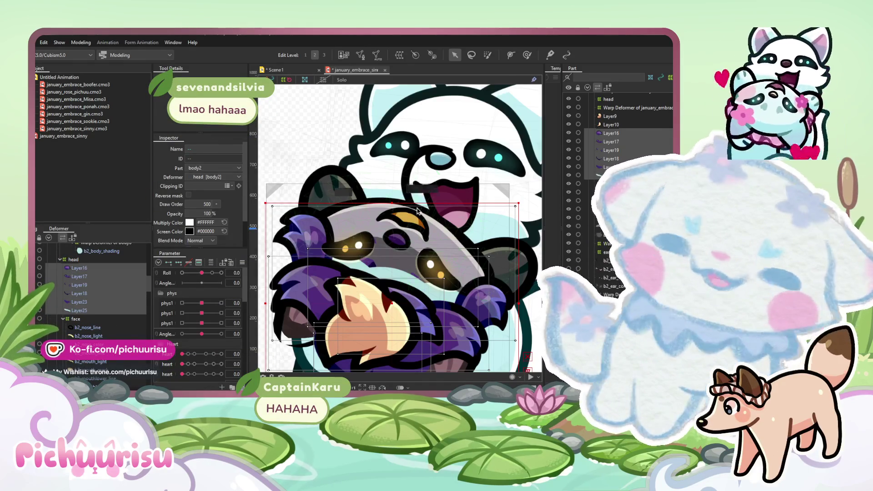
pyautogui.scroll(-3, 403, 190)
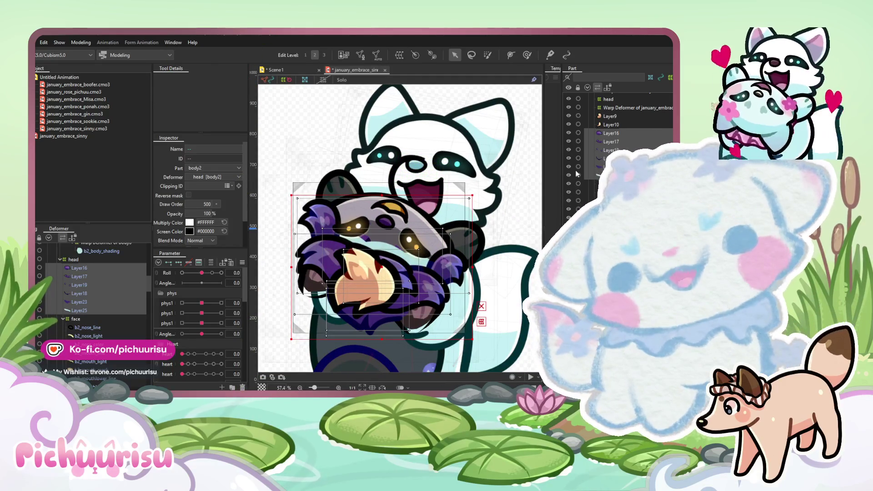
pyautogui.click(651, 136)
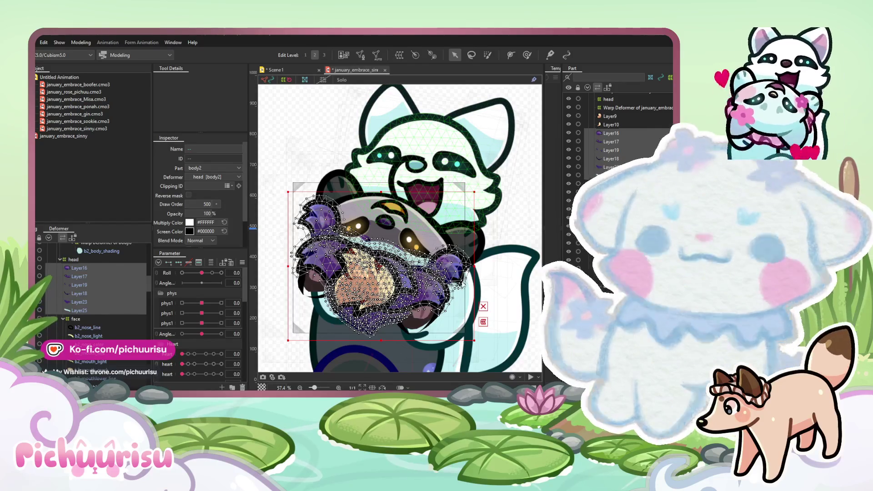
# Hide Layer10's claw art and Layer9's beige patch.
pyautogui.scroll(-2, 400, 227)
pyautogui.click(88, 274)
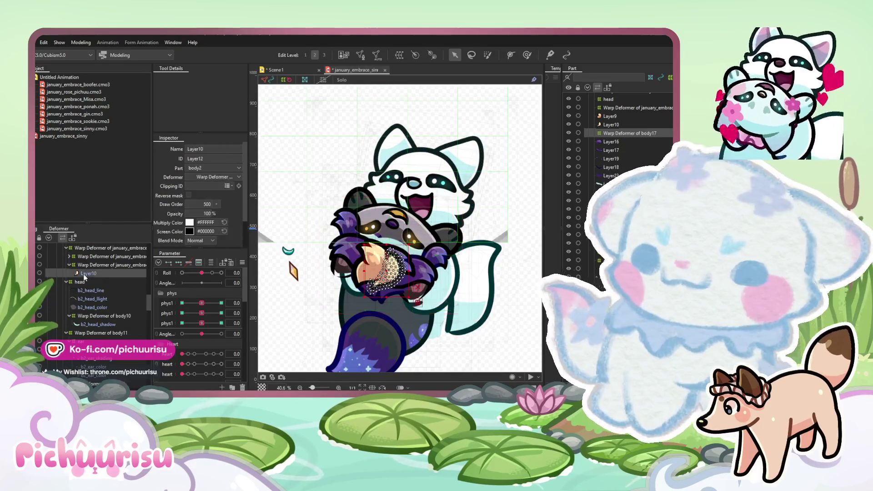
pyautogui.scroll(2, 353, 272)
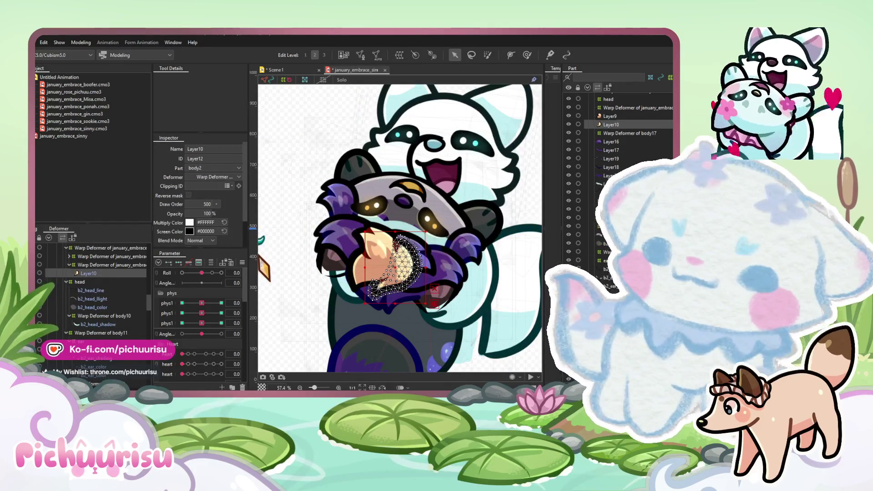
pyautogui.click(40, 273)
pyautogui.scroll(-5, 81, 296)
pyautogui.scroll(5, 81, 296)
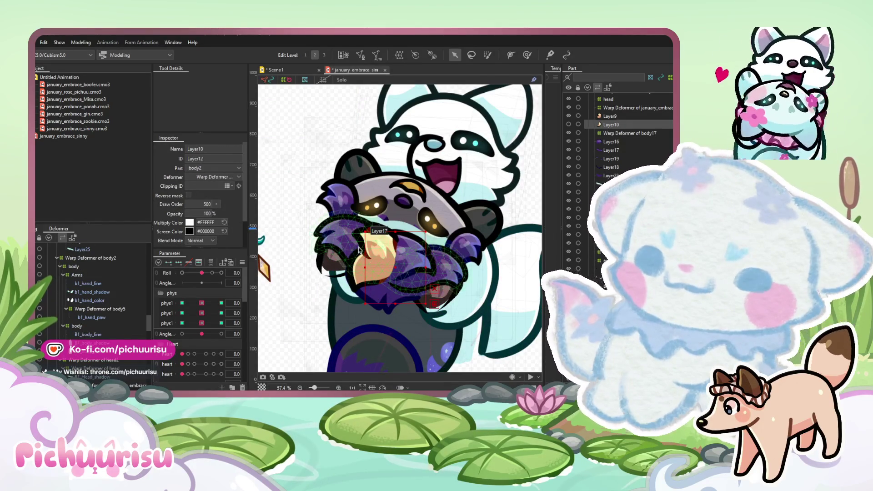
pyautogui.click(87, 248)
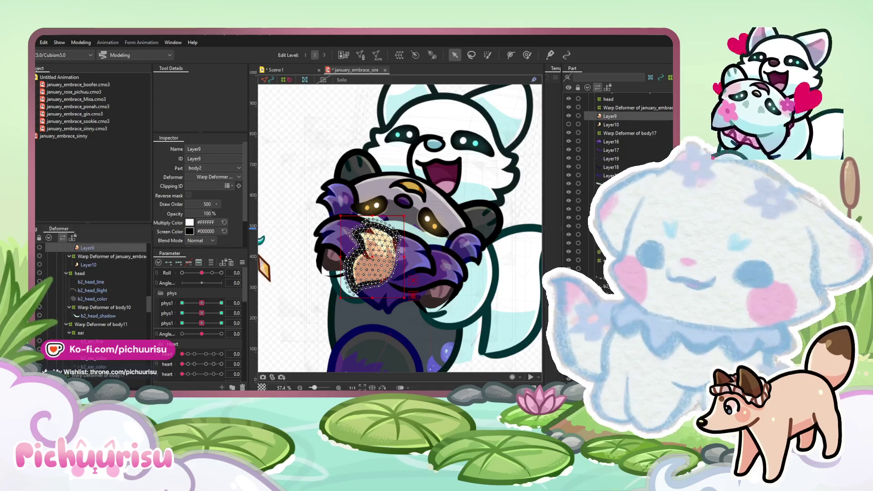
pyautogui.click(40, 248)
pyautogui.scroll(-3, 405, 244)
pyautogui.scroll(4, 405, 245)
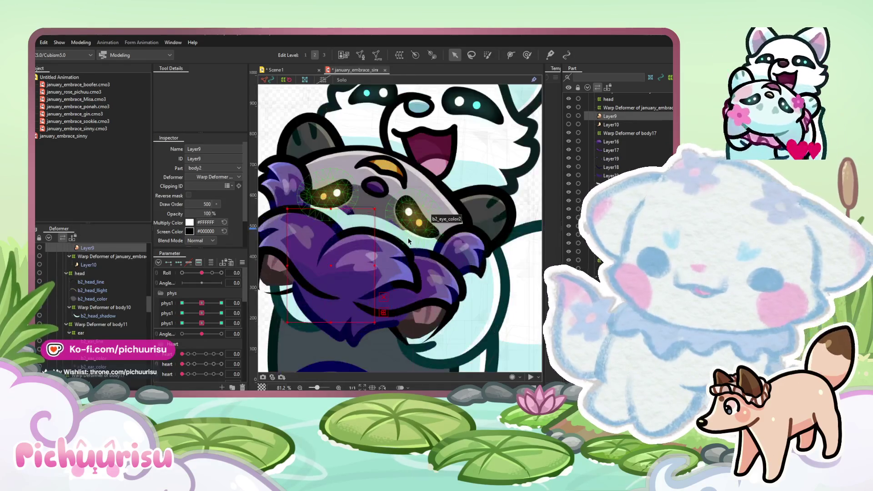
# Set Layer25's blend mode to Multiply.
pyautogui.click(405, 244)
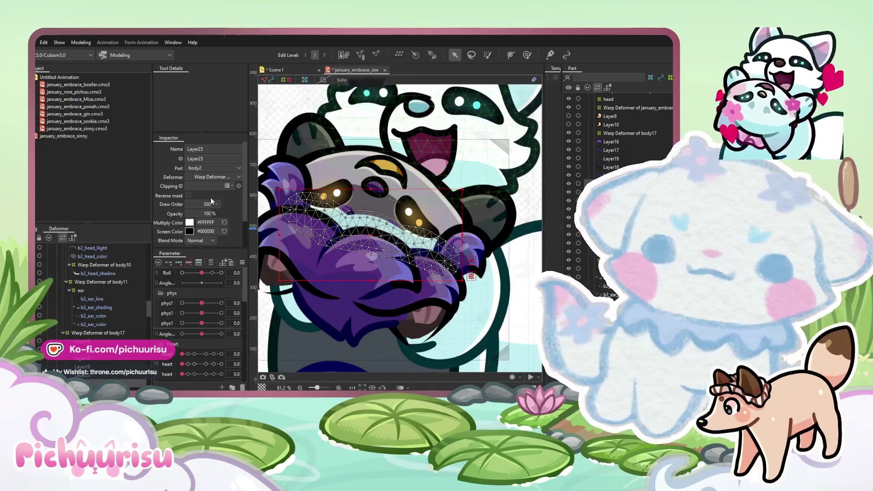
pyautogui.scroll(-2, 202, 196)
pyautogui.click(200, 210)
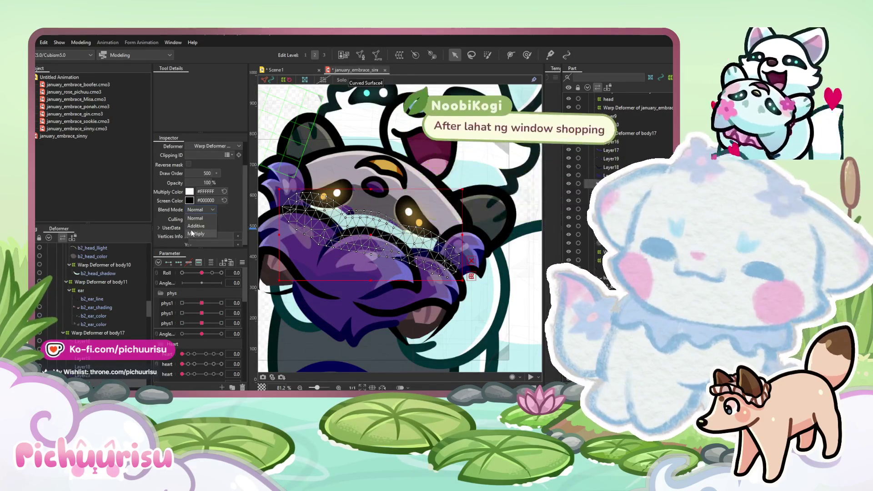
pyautogui.click(200, 226)
pyautogui.scroll(-2, 371, 180)
pyautogui.scroll(-2, 371, 181)
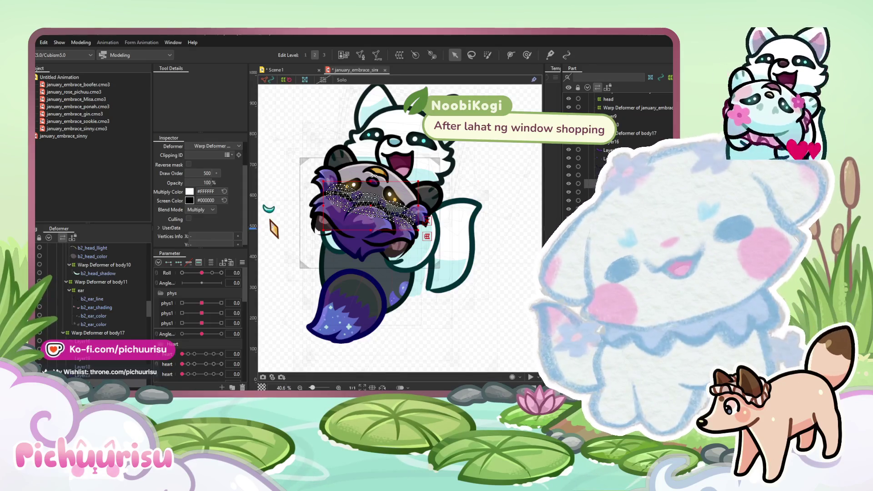
# Select b2_ear_color and extend the selection to all the ear layers.
pyautogui.click(498, 288)
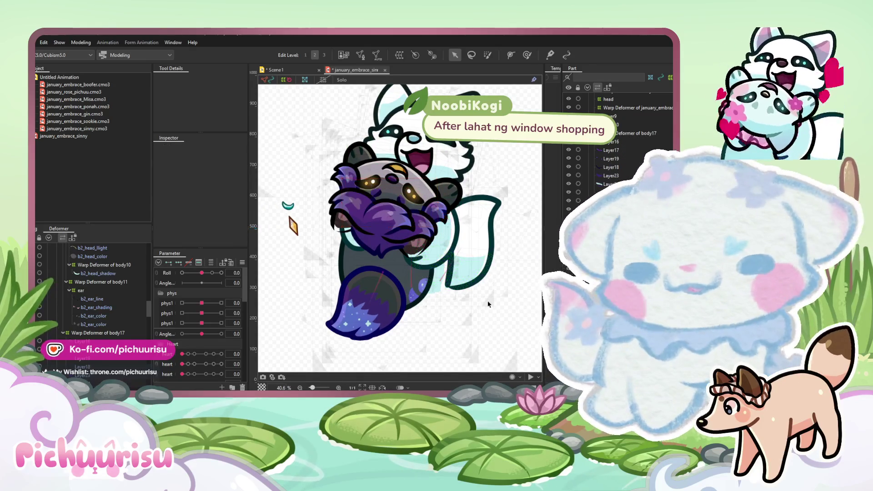
pyautogui.scroll(3, 412, 259)
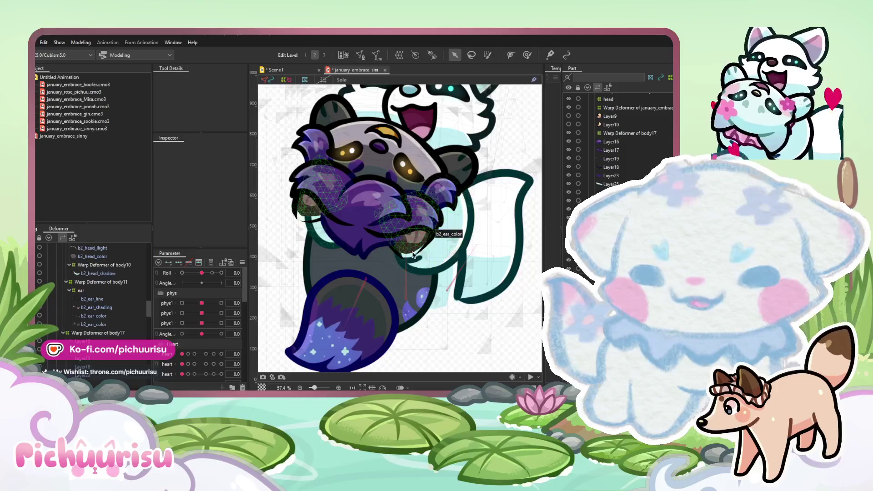
pyautogui.click(409, 237)
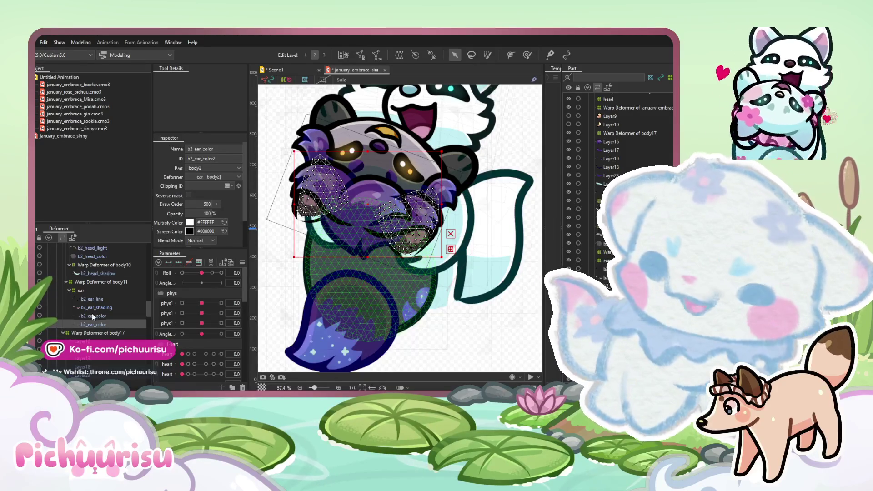
pyautogui.keyDown('shift'); pyautogui.click(94, 298); pyautogui.keyUp('shift')
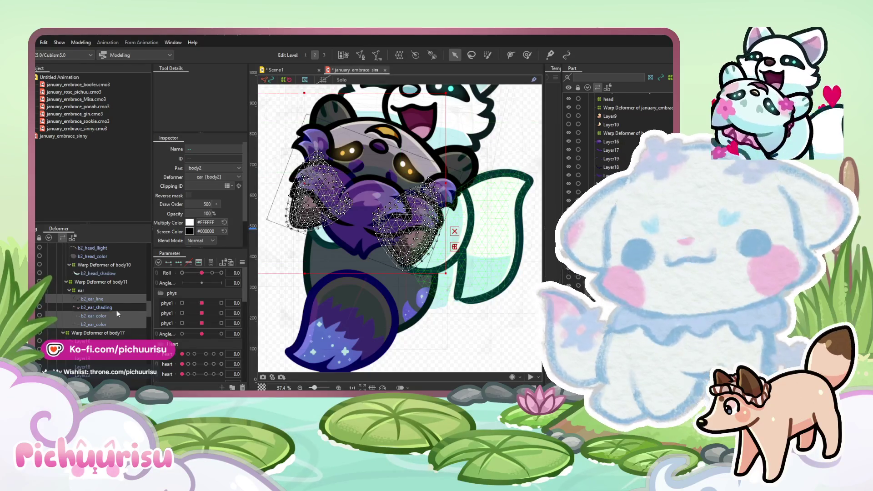
# Change Warp Deformer of body11's multiply colour to light blue #BCE7E9.
pyautogui.click(109, 282)
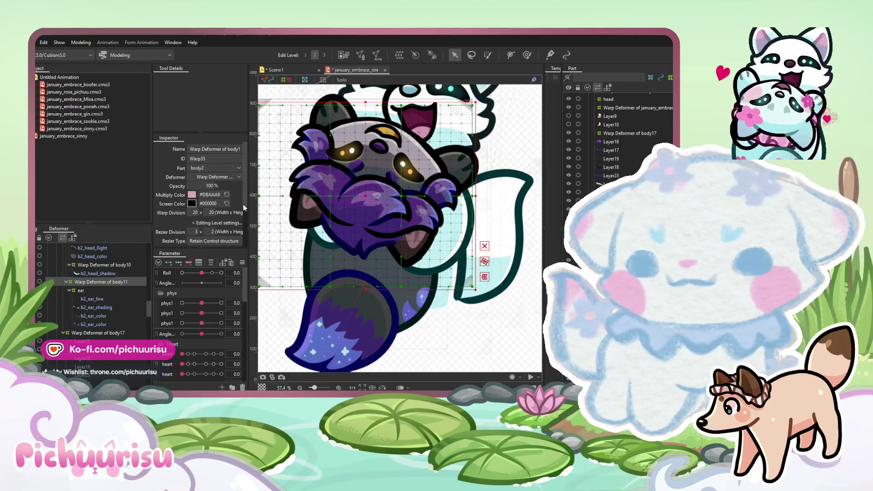
pyautogui.click(458, 224)
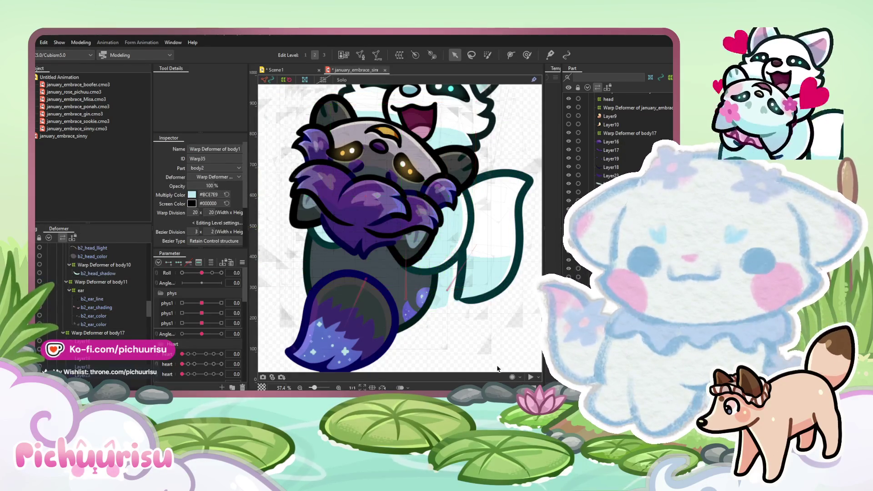
pyautogui.press('Escape')
pyautogui.scroll(-2, 364, 271)
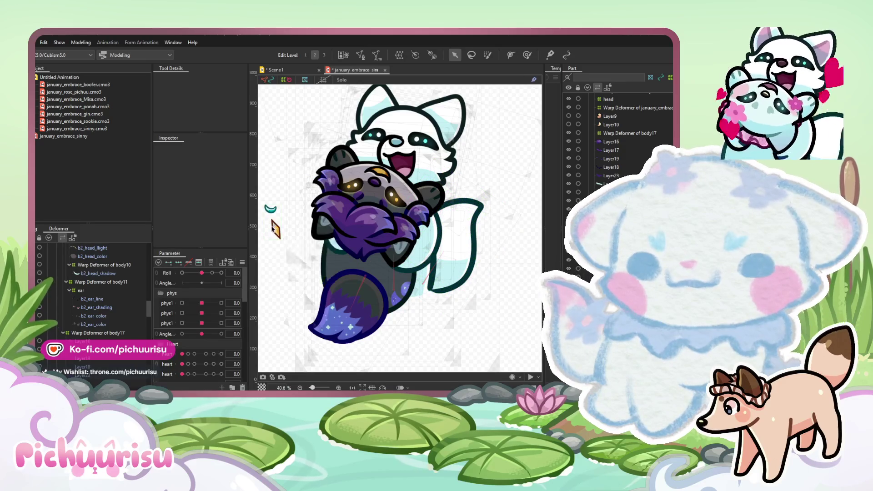
pyautogui.click(273, 224)
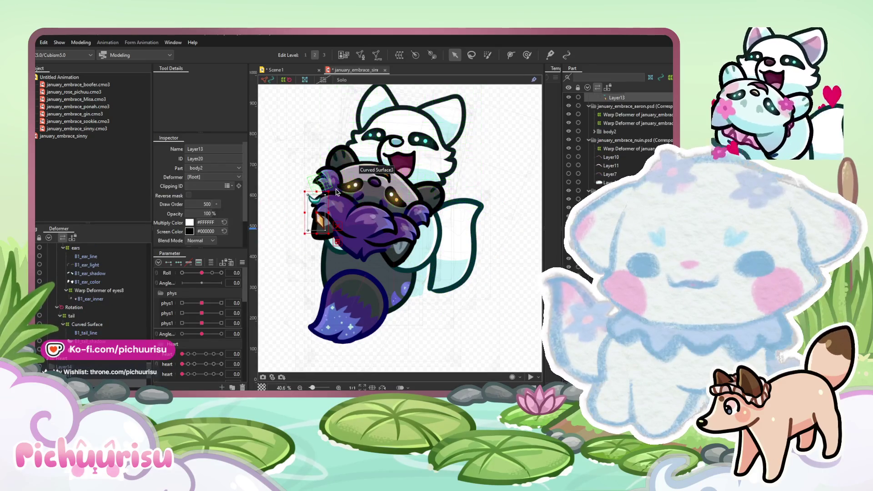
# Rotate Layer13 slightly and nudge it up on the purple character.
pyautogui.moveTo(303, 236); pyautogui.dragTo(291, 237)
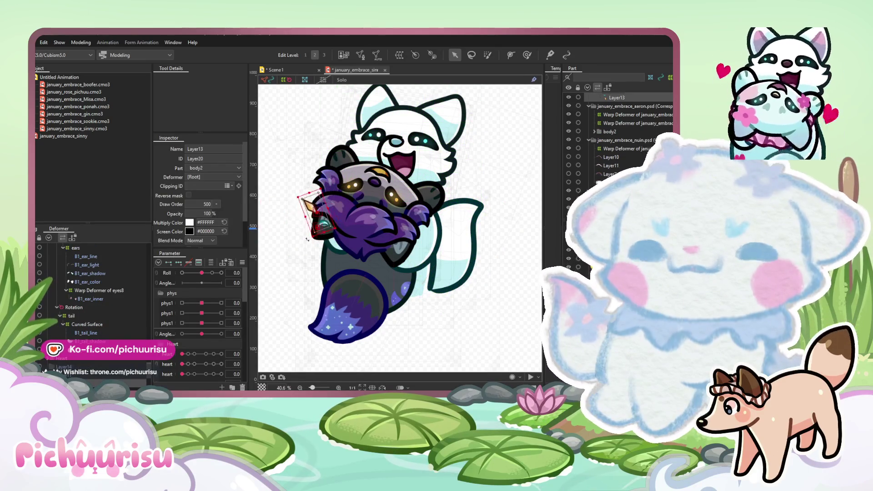
pyautogui.scroll(3, 304, 219)
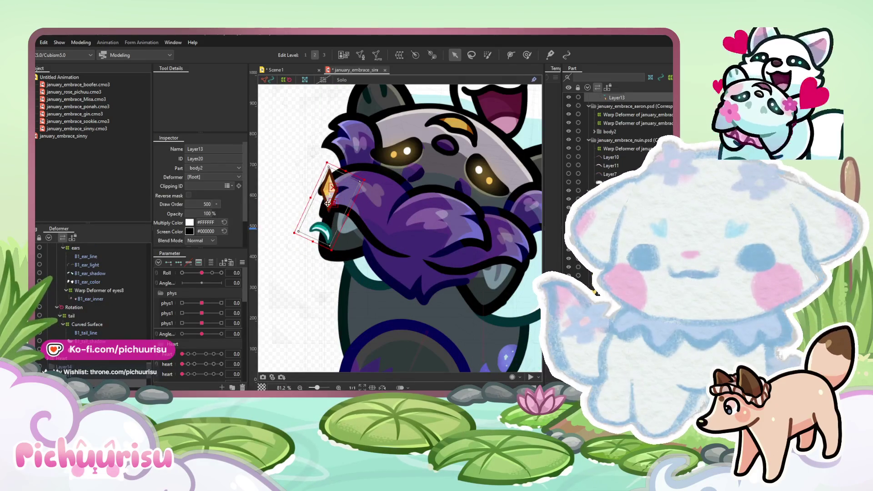
pyautogui.moveTo(326, 204); pyautogui.dragTo(341, 191)
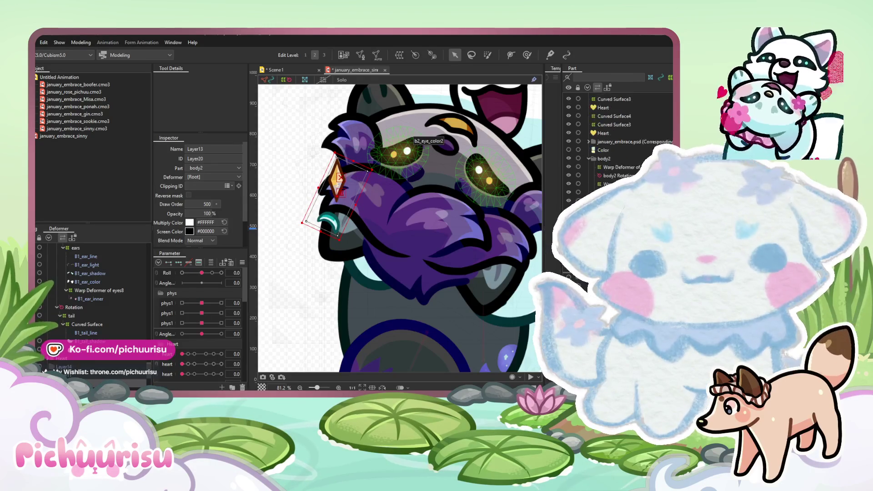
pyautogui.scroll(-5, 614, 137)
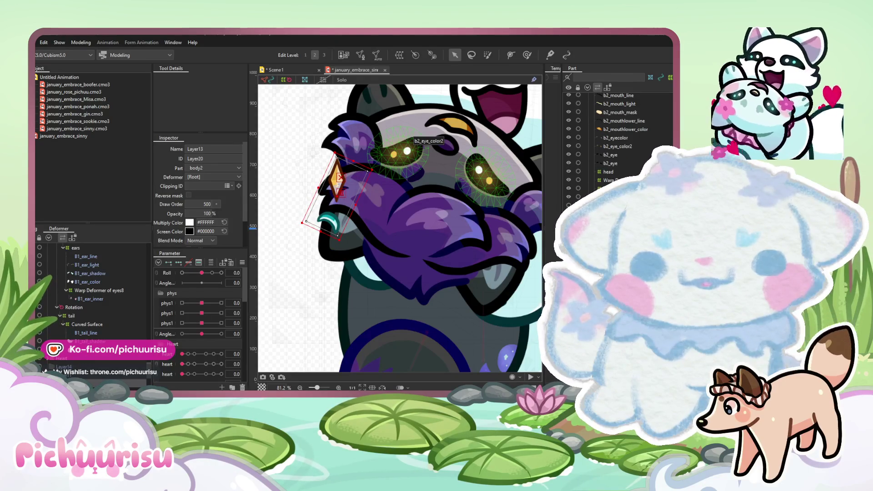
pyautogui.scroll(-2, 358, 241)
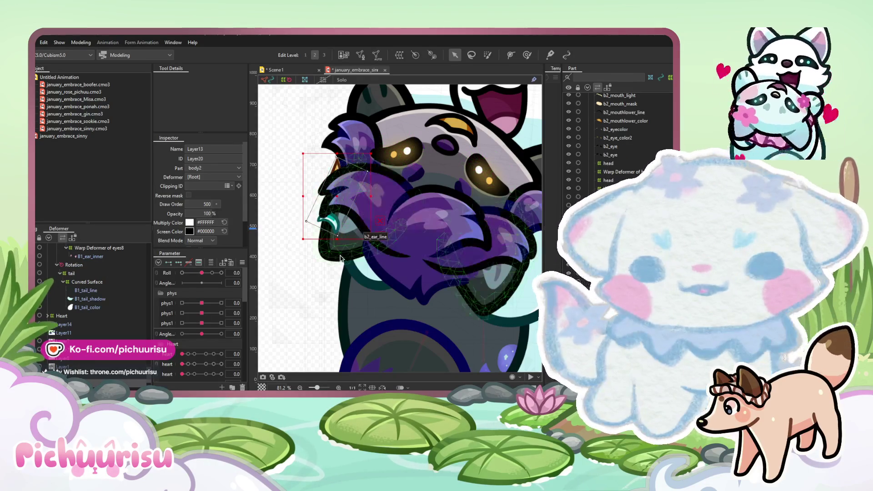
pyautogui.scroll(2, 348, 228)
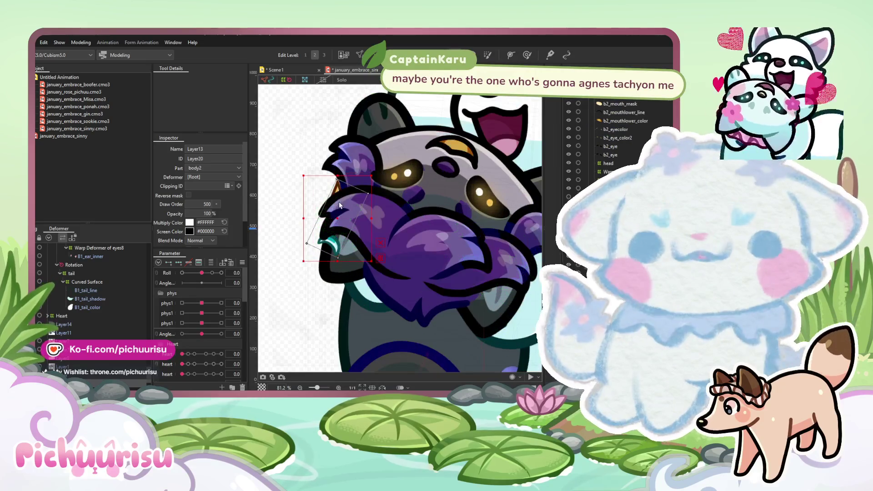
pyautogui.moveTo(342, 221); pyautogui.dragTo(340, 208)
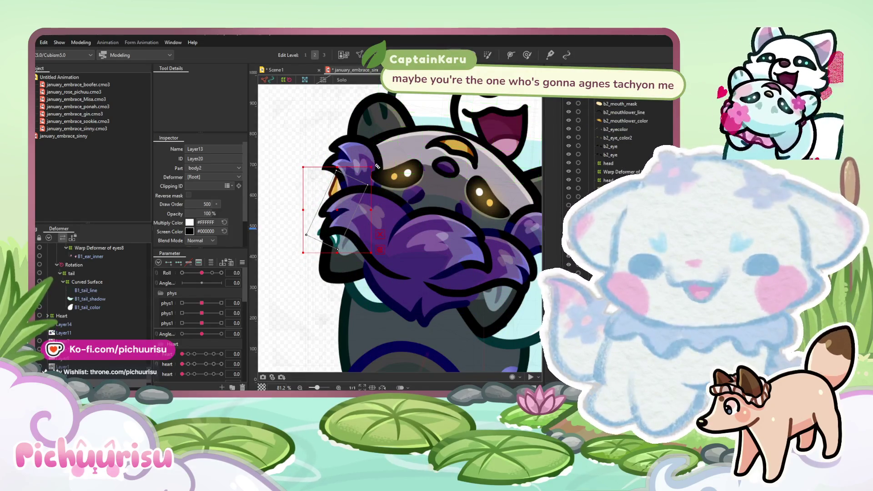
# Parent Layer13 to the ear deformer in the Deformer panel and deselect it.
pyautogui.scroll(-2, 379, 167)
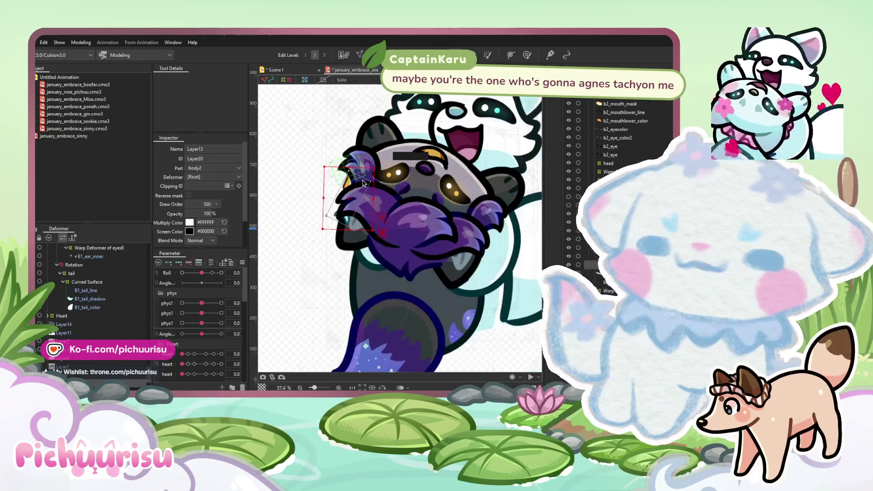
pyautogui.scroll(2, 120, 314)
pyautogui.scroll(2, 120, 314)
pyautogui.scroll(2, 120, 313)
pyautogui.scroll(2, 120, 316)
pyautogui.scroll(2, 120, 315)
pyautogui.scroll(2, 121, 315)
pyautogui.scroll(2, 122, 314)
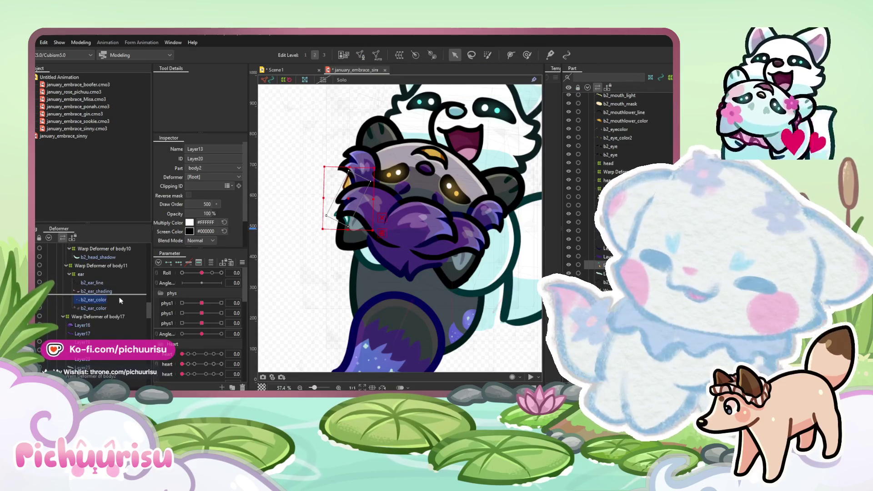
pyautogui.moveTo(119, 301); pyautogui.dragTo(119, 296)
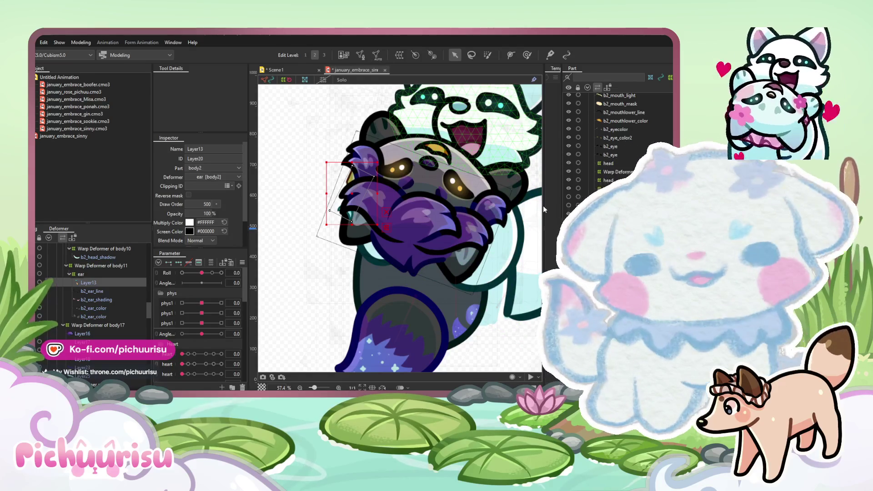
pyautogui.click(523, 318)
pyautogui.scroll(-2, 523, 318)
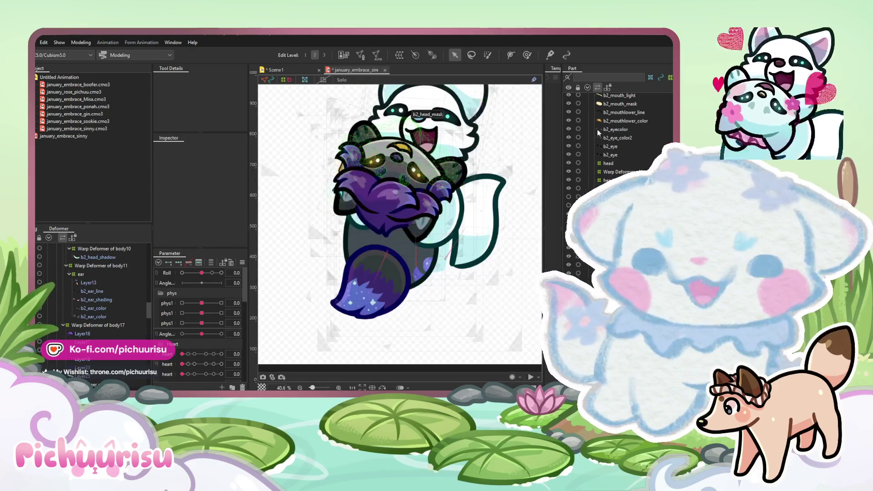
# Extend the b2_head_mask mesh down over the character's right eye.
pyautogui.scroll(5, 416, 152)
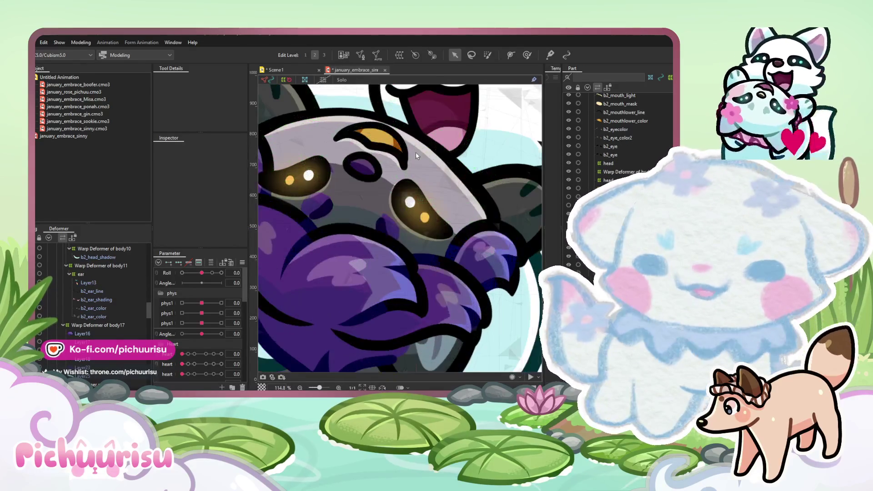
pyautogui.click(420, 168)
pyautogui.scroll(-2, 420, 168)
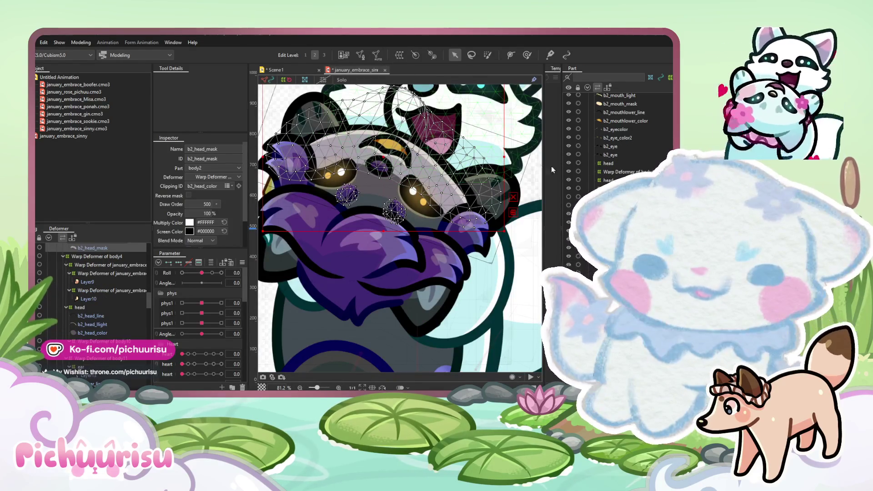
pyautogui.click(449, 220)
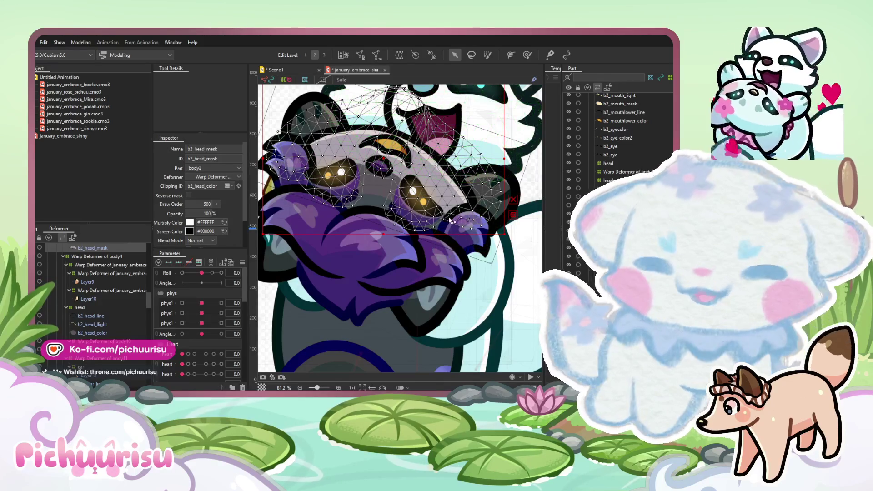
pyautogui.scroll(-4, 449, 220)
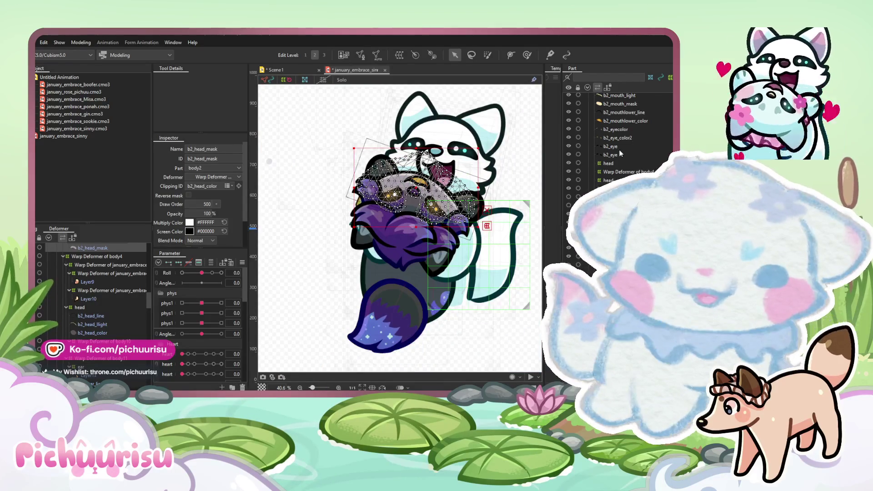
pyautogui.press('Escape')
# Check the Layer23 mesh over the paws, then clear the selection.
pyautogui.scroll(2, 392, 264)
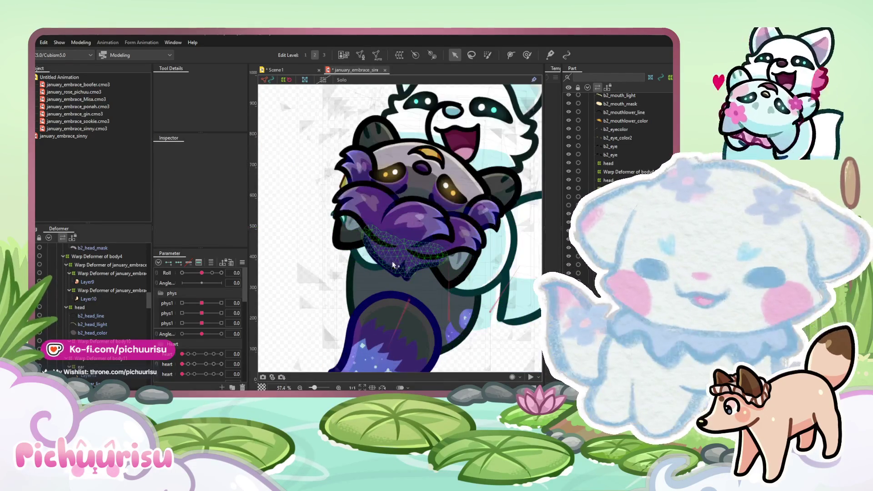
pyautogui.click(392, 262)
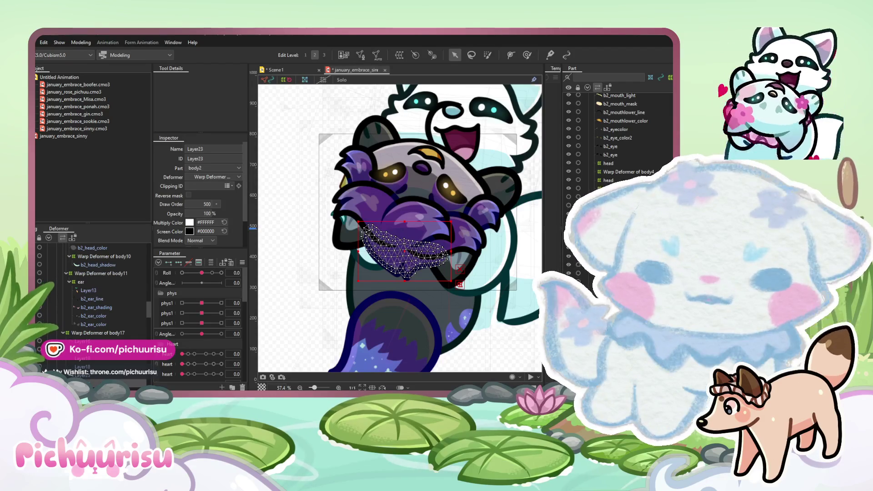
pyautogui.scroll(-3, 618, 136)
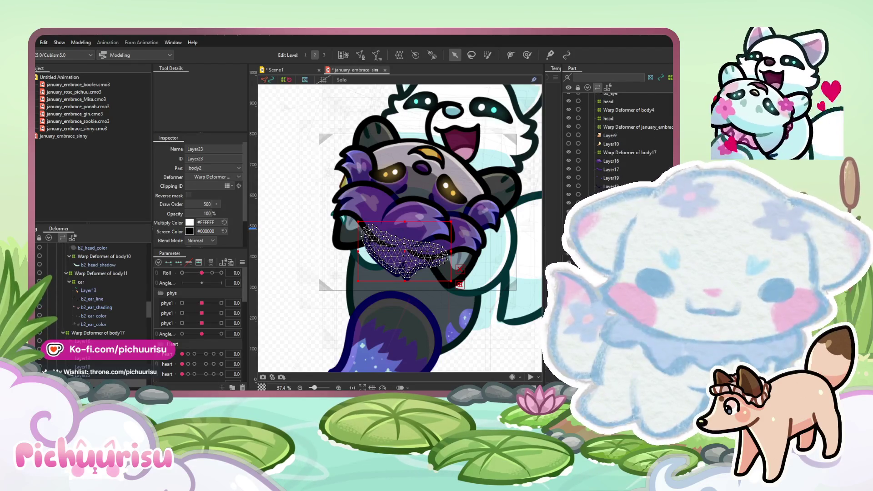
pyautogui.click(437, 242)
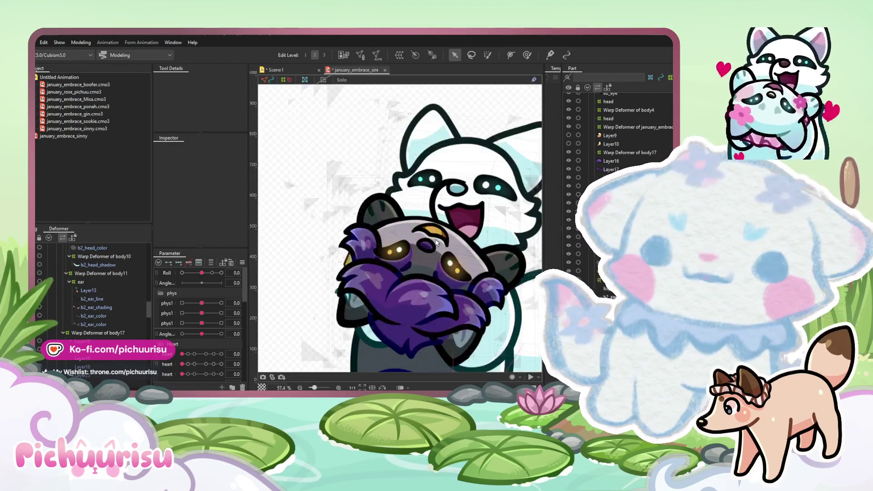
pyautogui.scroll(-2, 409, 241)
pyautogui.scroll(4, 369, 250)
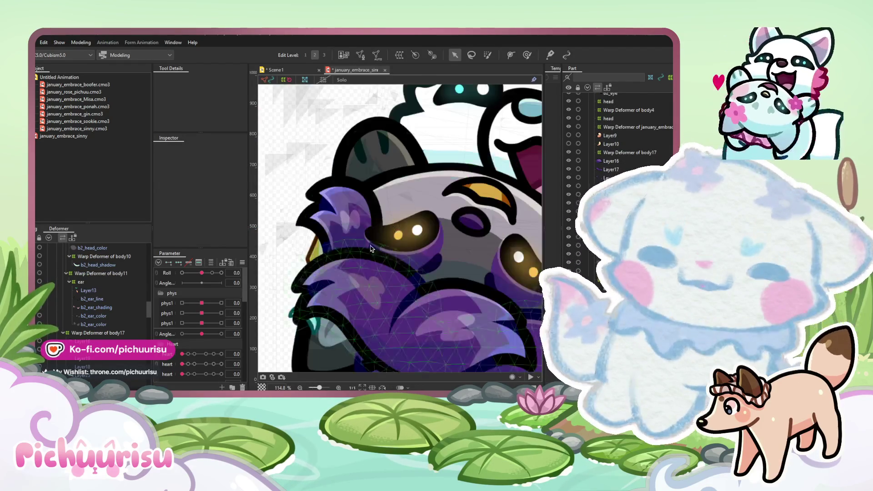
pyautogui.scroll(-4, 372, 238)
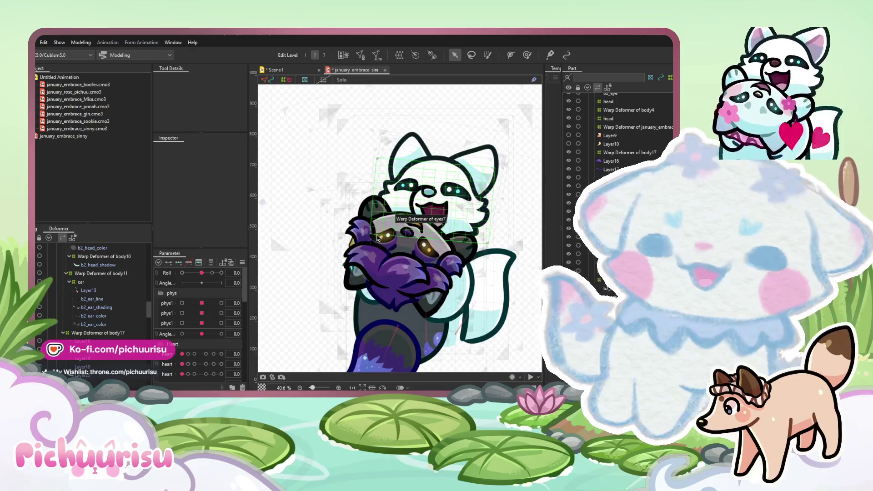
pyautogui.scroll(2, 457, 275)
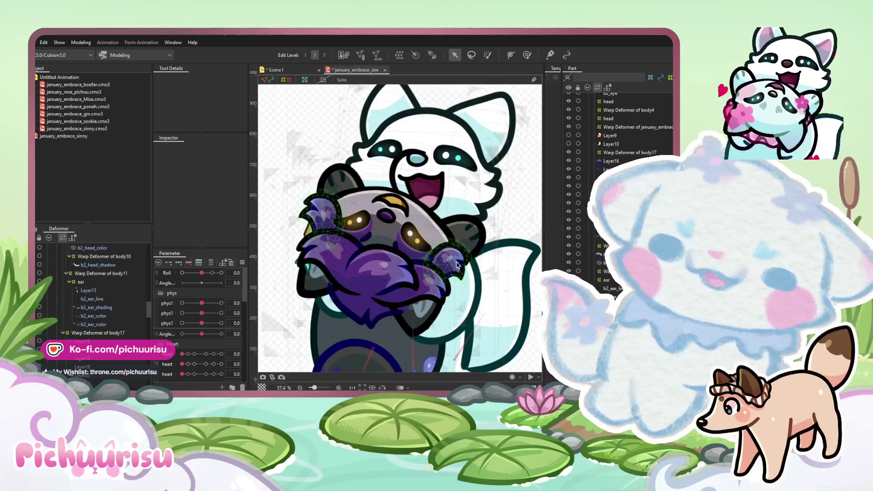
pyautogui.scroll(-2, 433, 247)
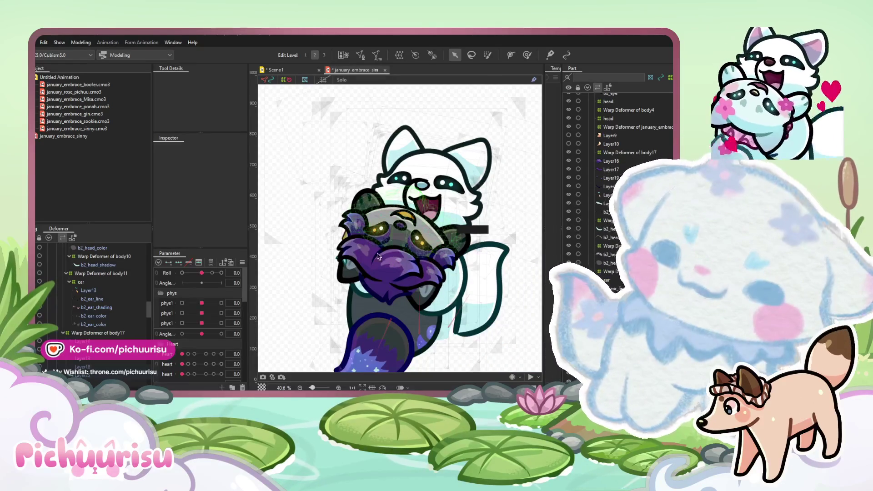
# Tilt Warp Deformer of body17 counter-clockwise, give it a 20 × 20 warp division, and pick the weight brush.
pyautogui.click(86, 333)
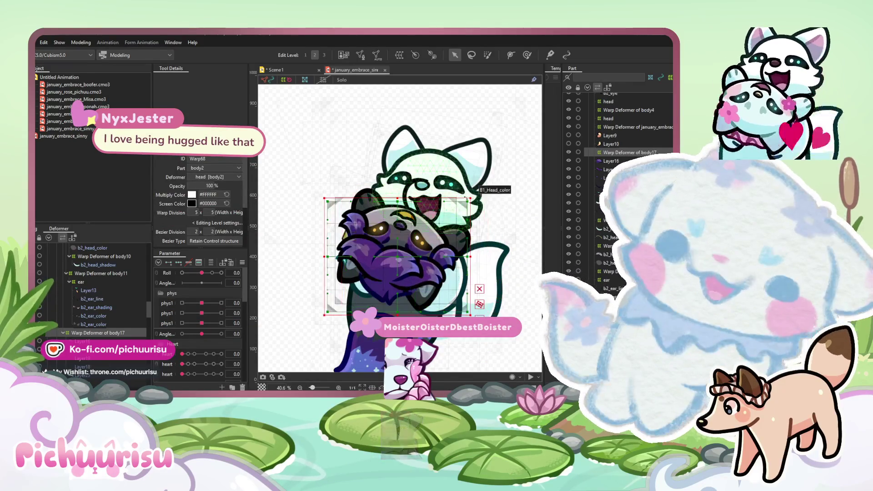
pyautogui.moveTo(474, 193); pyautogui.dragTo(464, 235)
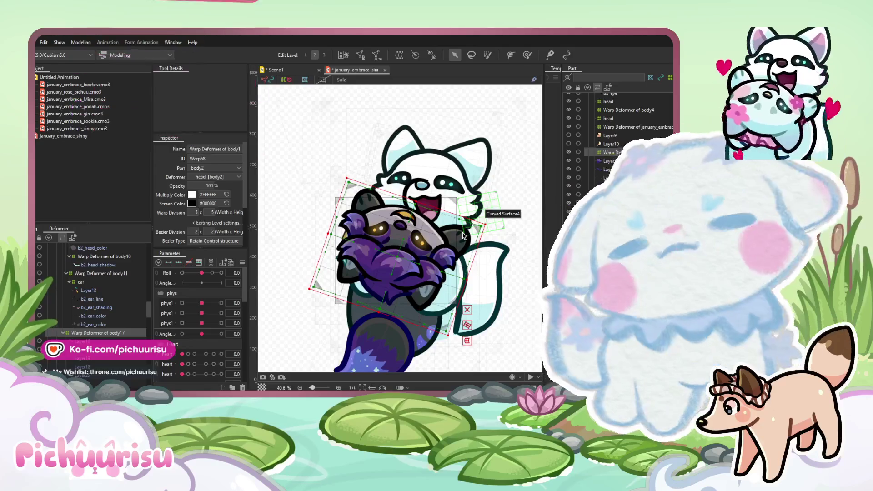
pyautogui.click(195, 212)
pyautogui.click(210, 212)
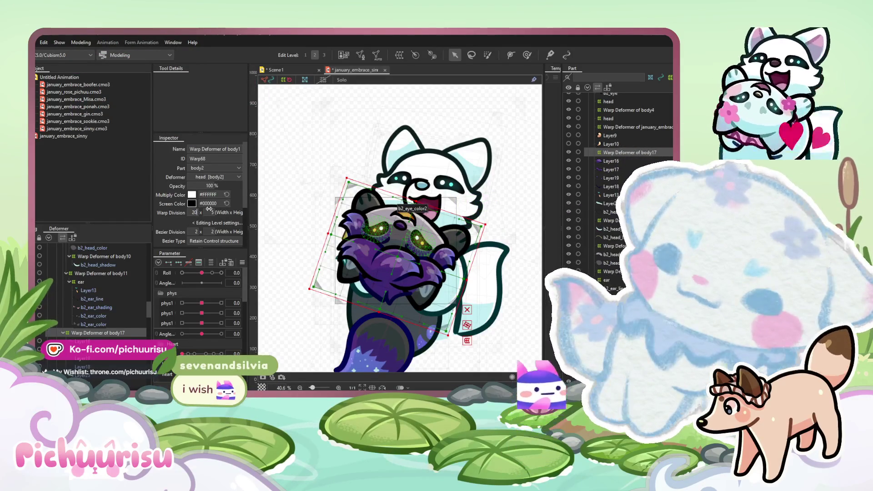
pyautogui.write('20')
pyautogui.press('Return')
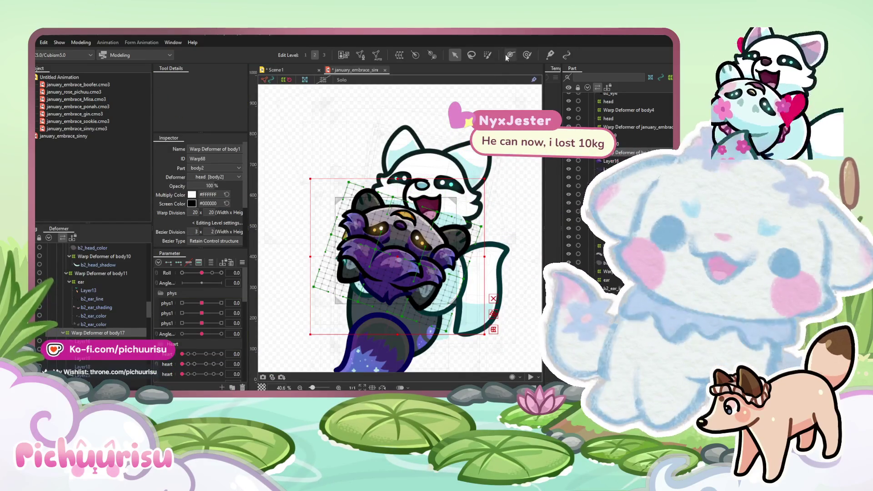
pyautogui.click(526, 55)
pyautogui.scroll(-3, 372, 175)
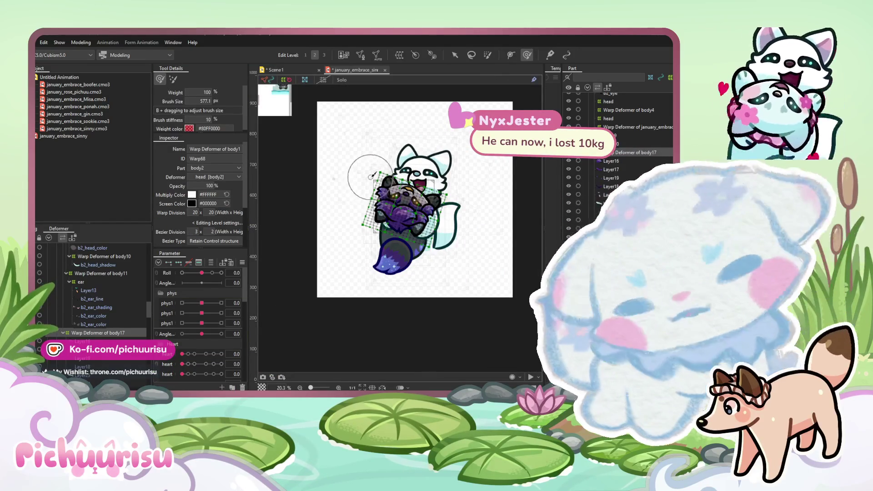
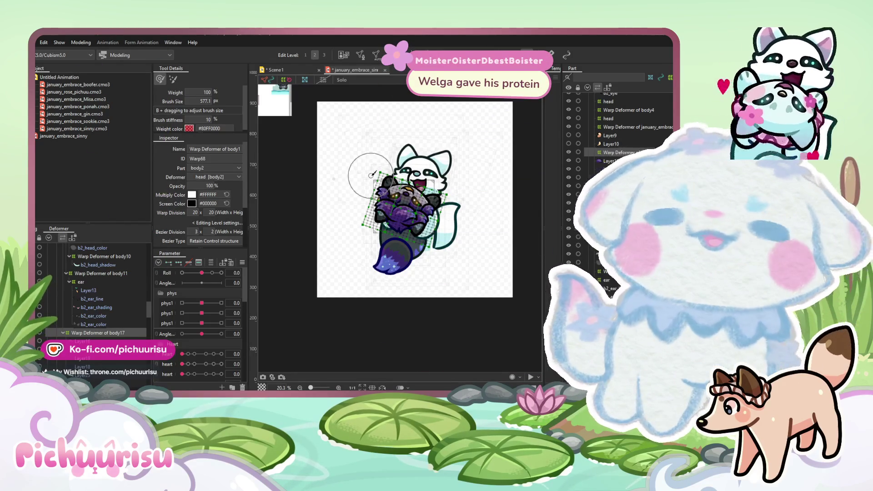
# At Roll 10, rotate the body17 warp deformer and nudge it slightly left.
pyautogui.scroll(3, 297, 189)
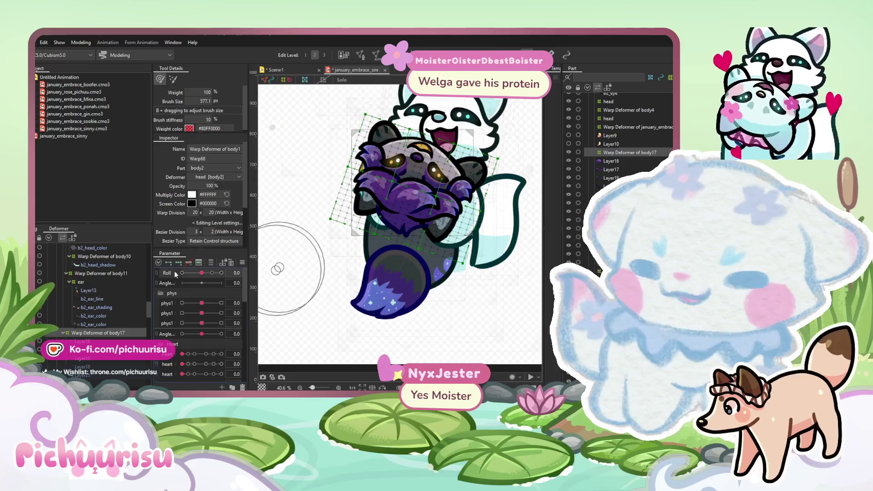
pyautogui.moveTo(192, 274); pyautogui.dragTo(246, 279)
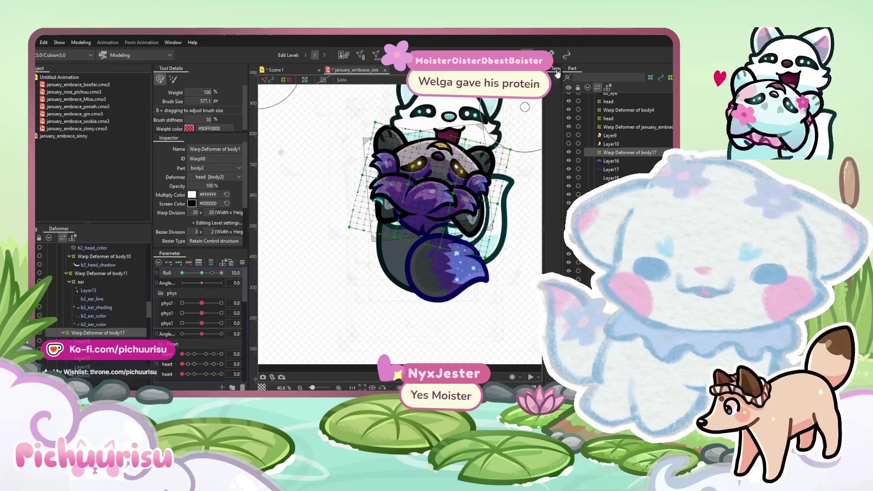
pyautogui.scroll(2, 524, 106)
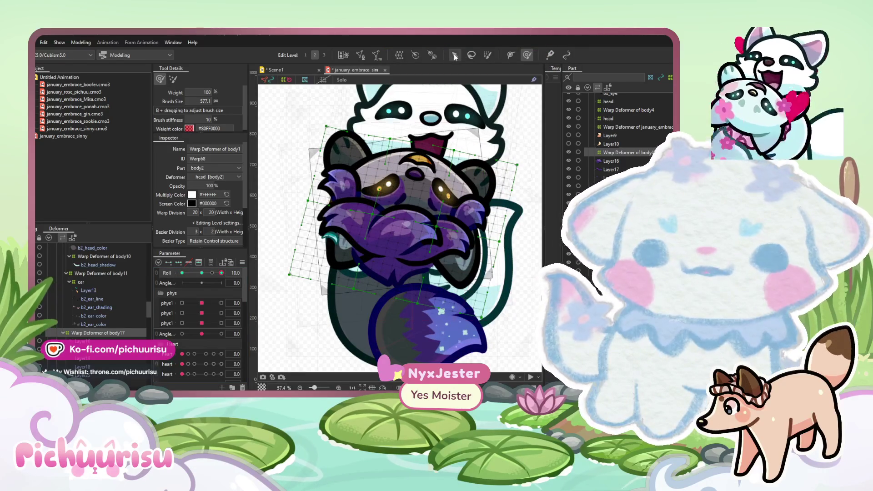
pyautogui.click(454, 56)
pyautogui.moveTo(513, 114)
pyautogui.mouseDown()
pyautogui.moveTo(518, 107)
pyautogui.moveTo(523, 116)
pyautogui.mouseUp()
pyautogui.moveTo(409, 222); pyautogui.dragTo(407, 221)
# Check the tilt toward Roll -10, recentre the view, and select the Layer23 arm mesh.
pyautogui.scroll(-2, 406, 222)
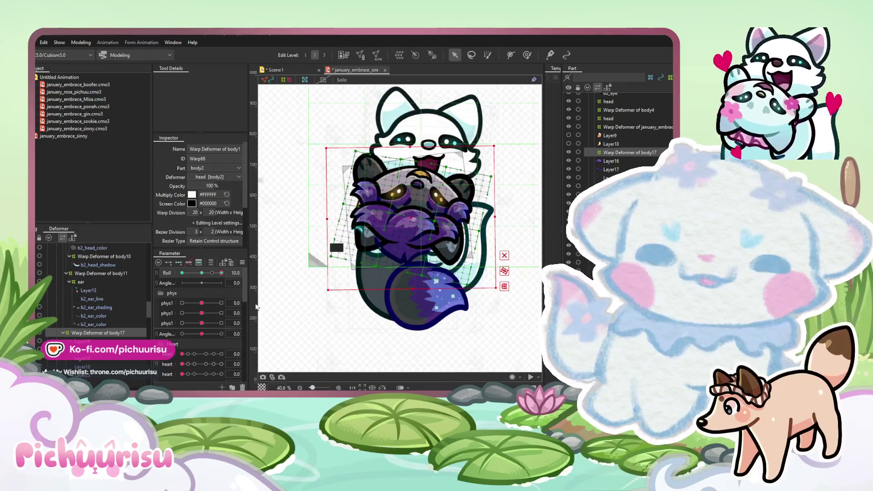
pyautogui.moveTo(222, 273); pyautogui.dragTo(182, 272)
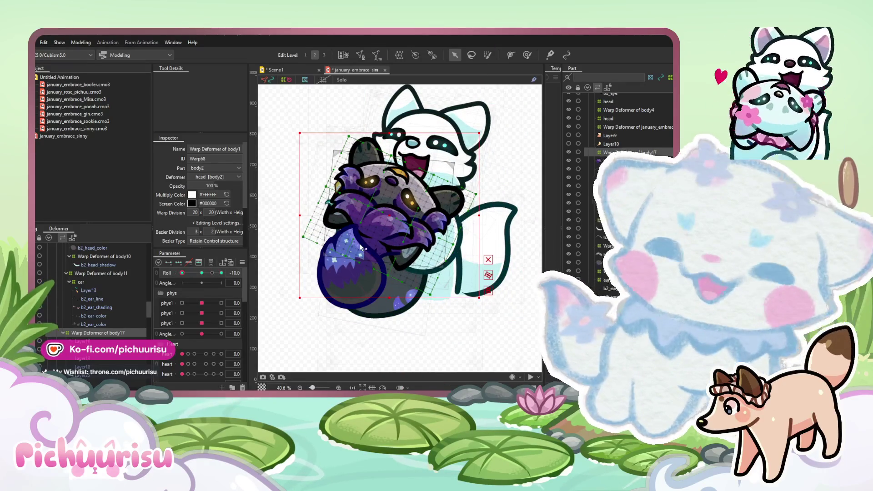
pyautogui.scroll(2, 386, 228)
pyautogui.moveTo(389, 224); pyautogui.dragTo(378, 211)
pyautogui.click(526, 54)
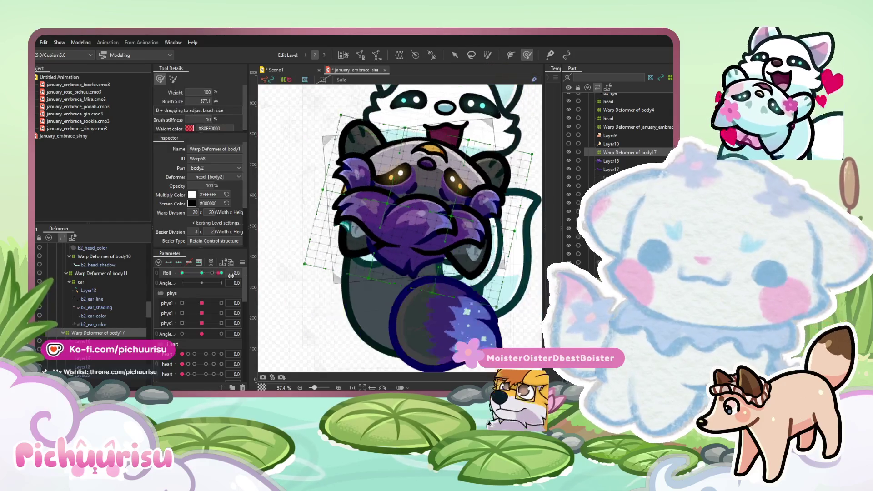
pyautogui.click(416, 247)
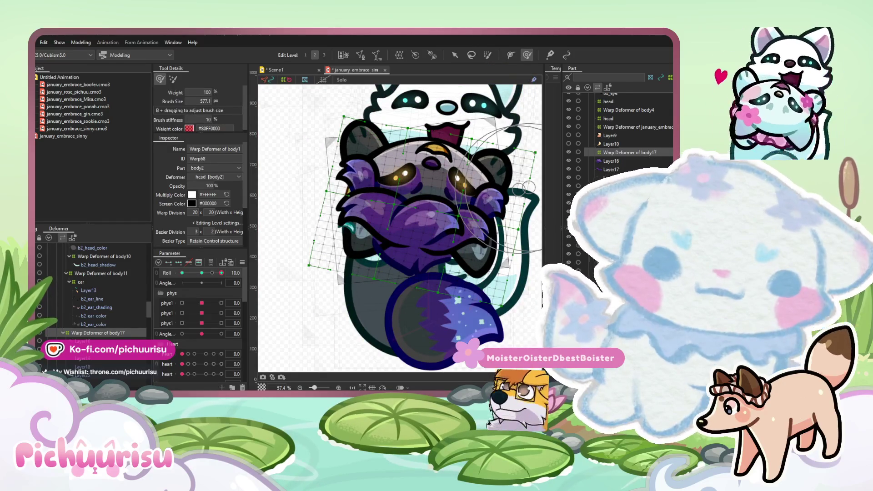
pyautogui.click(412, 248)
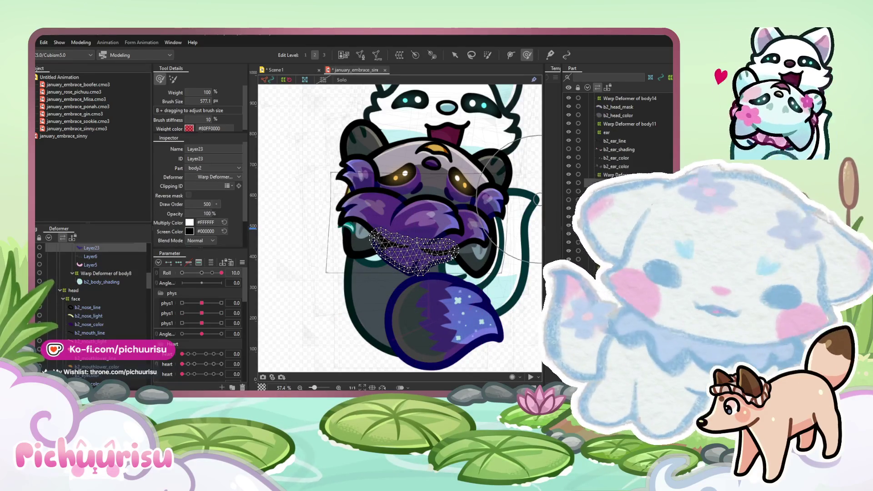
# Move Layer23 below Layer5 in the Deformer palette tree.
pyautogui.scroll(-3, 618, 182)
pyautogui.scroll(-5, 618, 137)
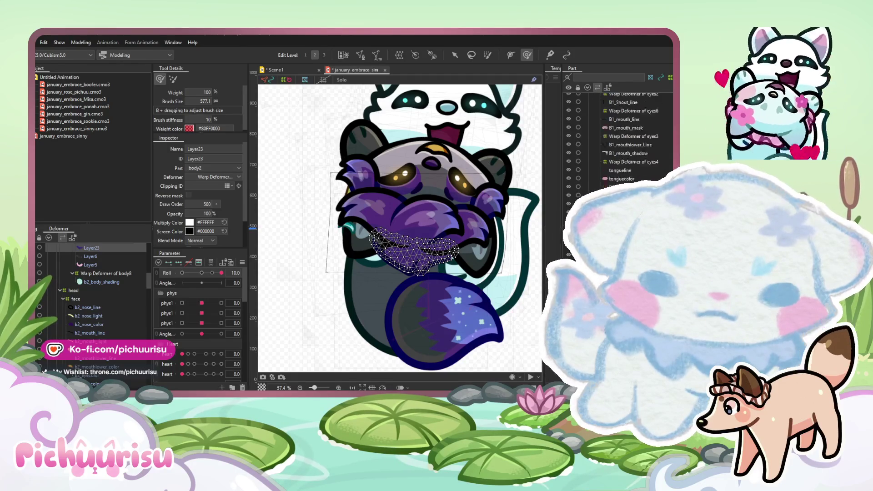
pyautogui.scroll(5, 618, 136)
pyautogui.scroll(3, 618, 137)
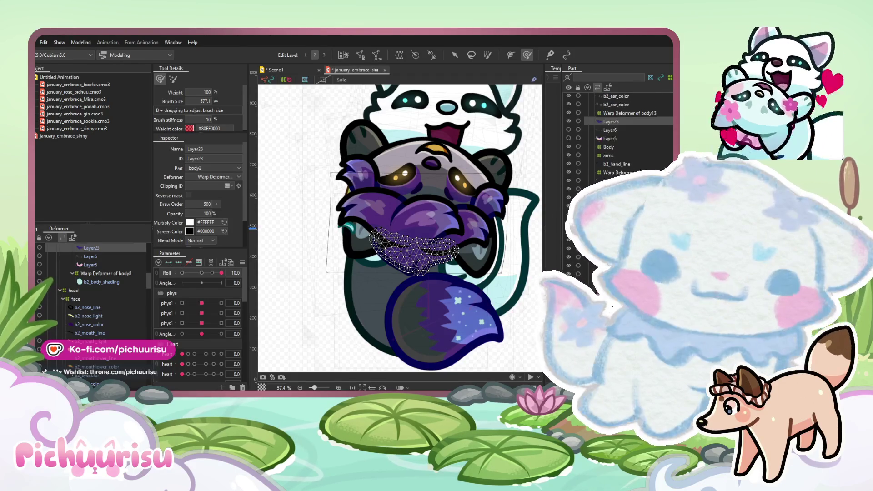
pyautogui.moveTo(611, 122); pyautogui.dragTo(610, 182)
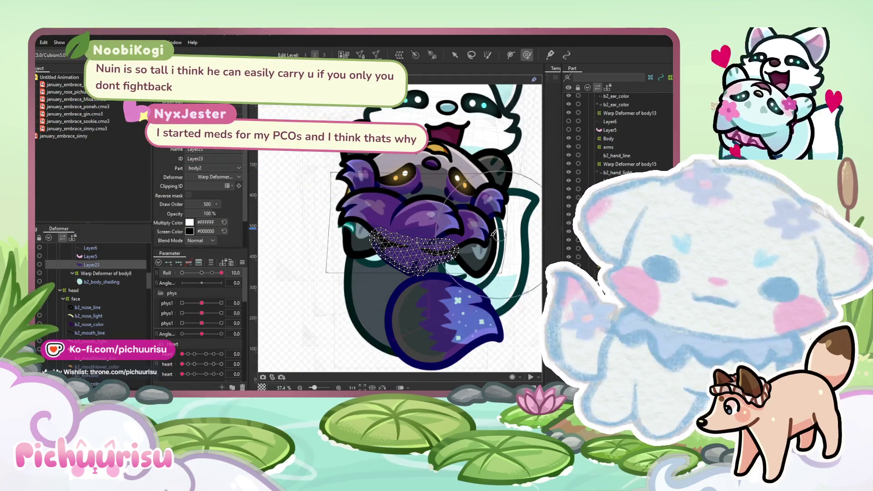
# Zoom and pan onto the paws and inspect the Layer18 mesh.
pyautogui.scroll(3, 499, 233)
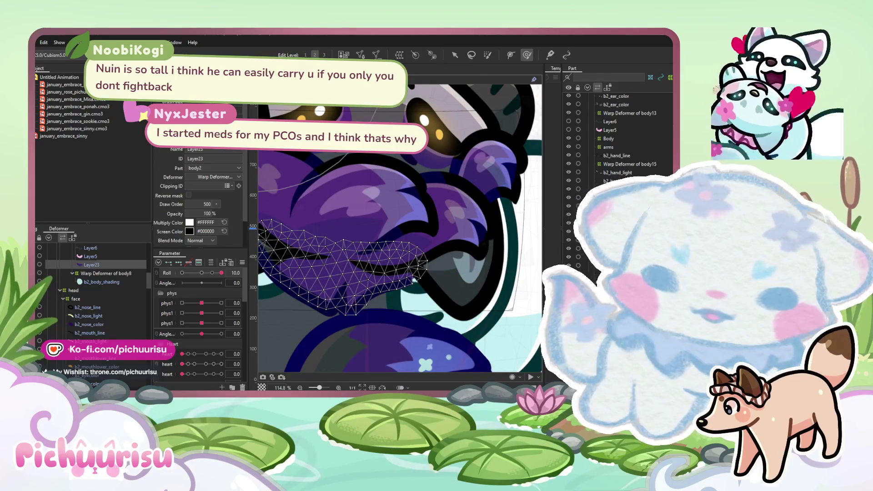
pyautogui.moveTo(383, 144); pyautogui.dragTo(437, 132)
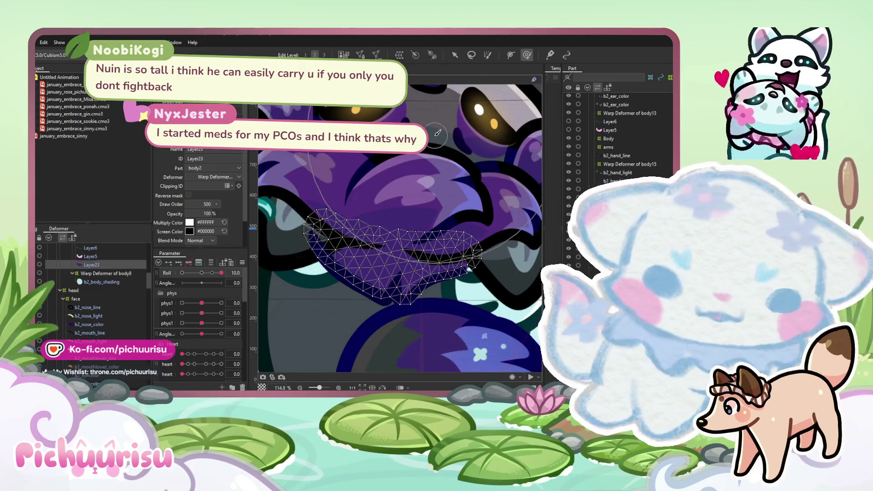
pyautogui.click(342, 278)
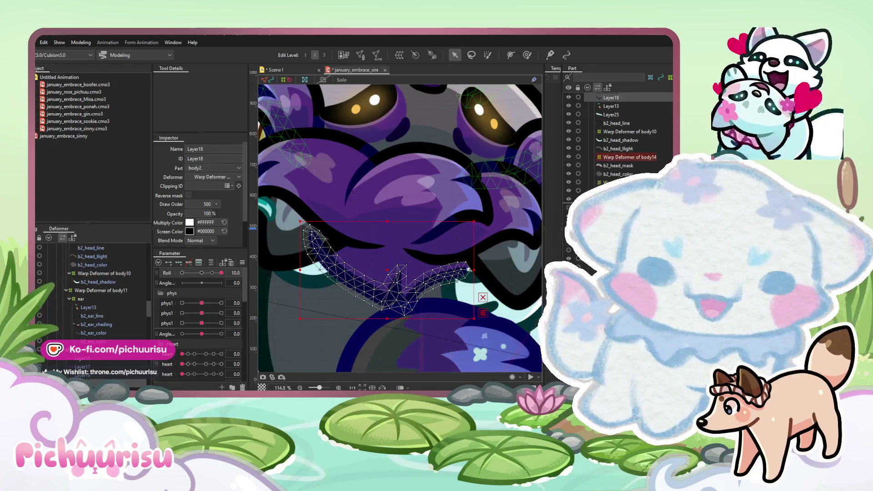
pyautogui.scroll(-3, 618, 136)
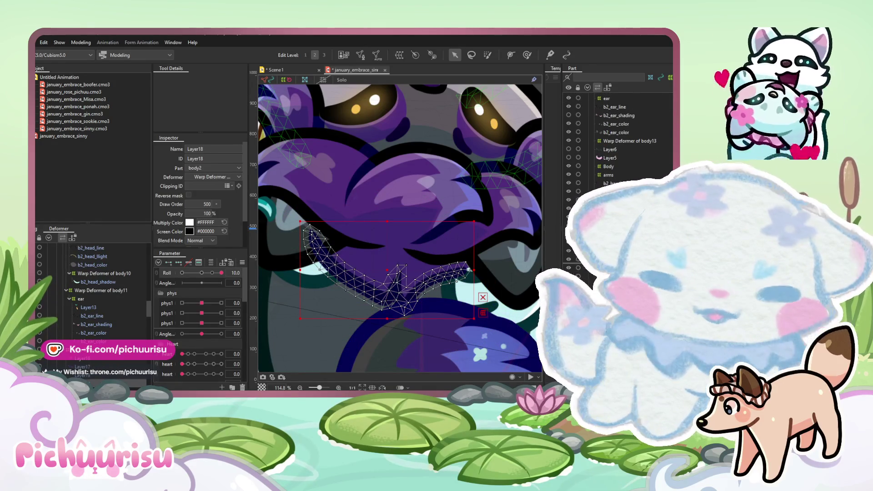
pyautogui.scroll(-2, 112, 328)
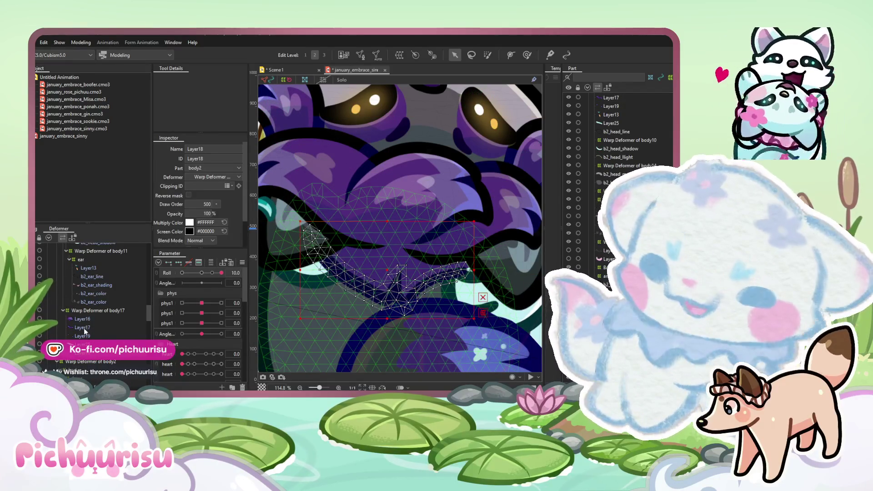
# Select Layer17 and the other paw meshes and shift them slightly right.
pyautogui.click(83, 327)
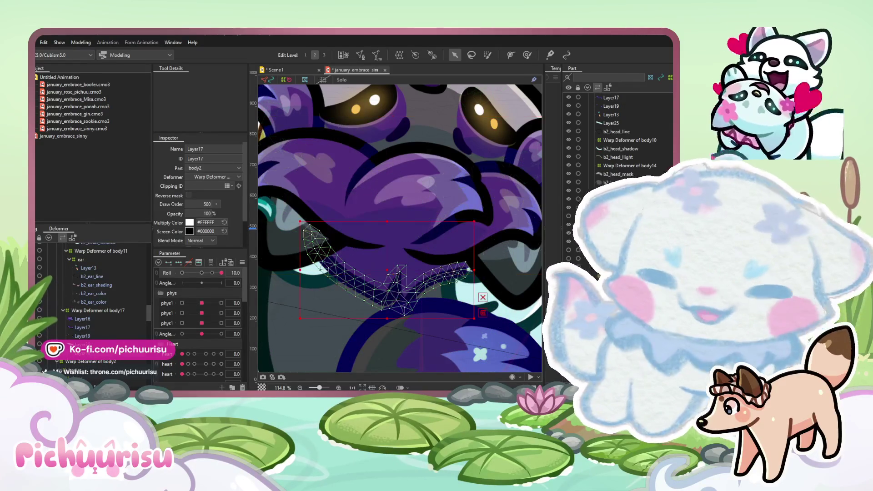
pyautogui.keyDown('shift'); pyautogui.click(395, 273); pyautogui.keyUp('shift')
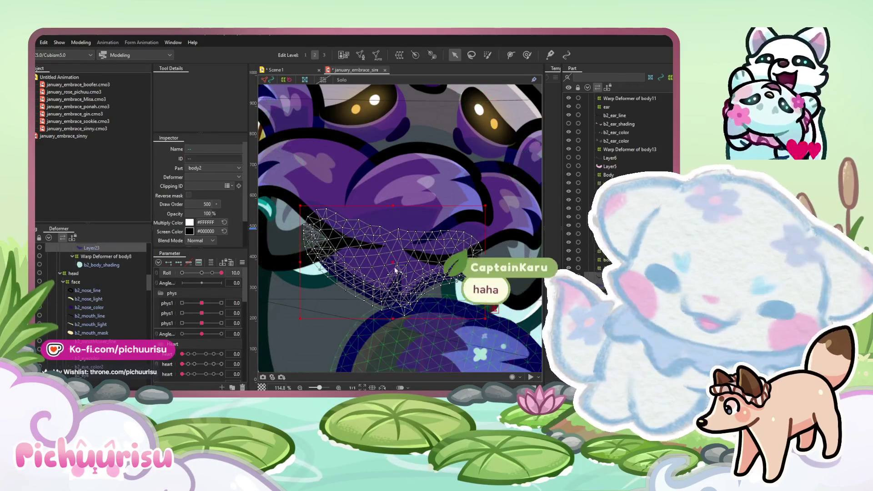
pyautogui.moveTo(396, 273)
pyautogui.mouseDown()
pyautogui.moveTo(409, 273)
pyautogui.moveTo(401, 263)
pyautogui.mouseUp()
pyautogui.scroll(-3, 399, 262)
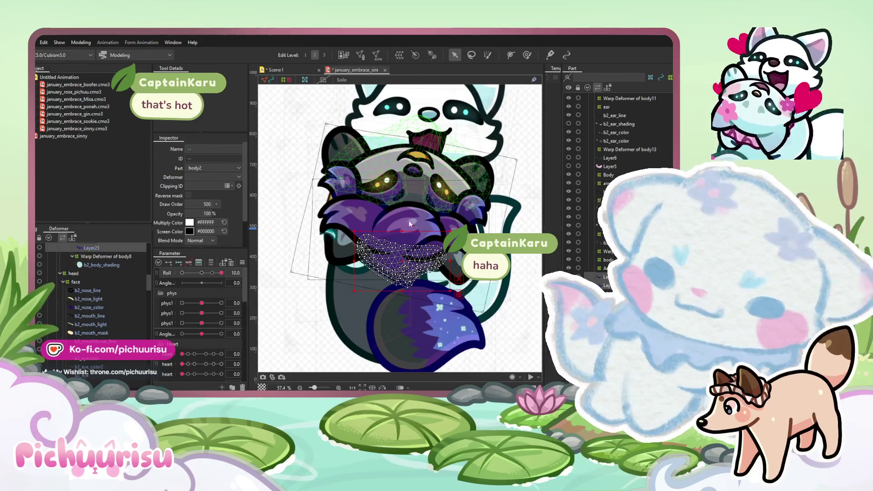
pyautogui.scroll(1, 130, 277)
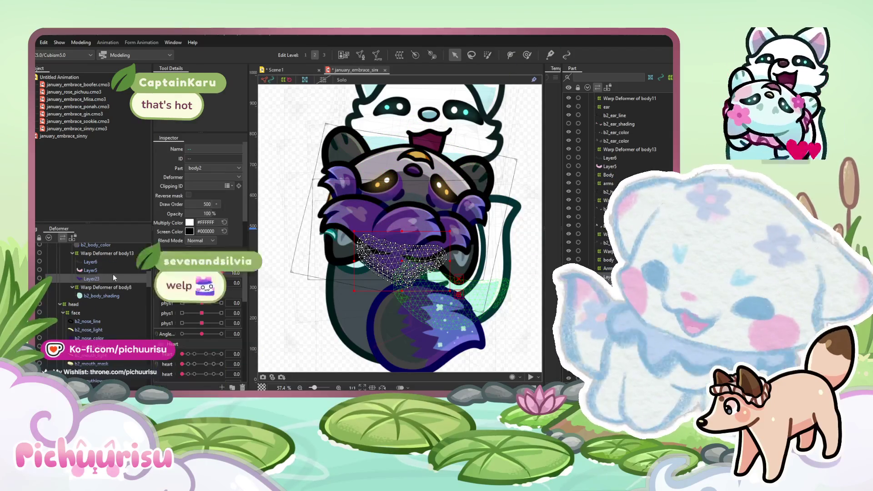
pyautogui.scroll(2, 104, 286)
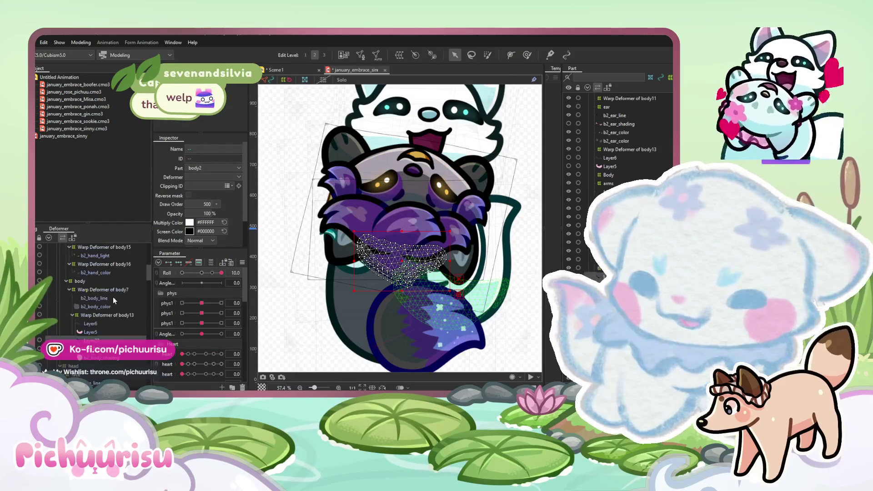
# Reselect Layer23, briefly add Layer25, then select the Warp Deformer of body1.
pyautogui.click(90, 340)
pyautogui.scroll(-2, 104, 314)
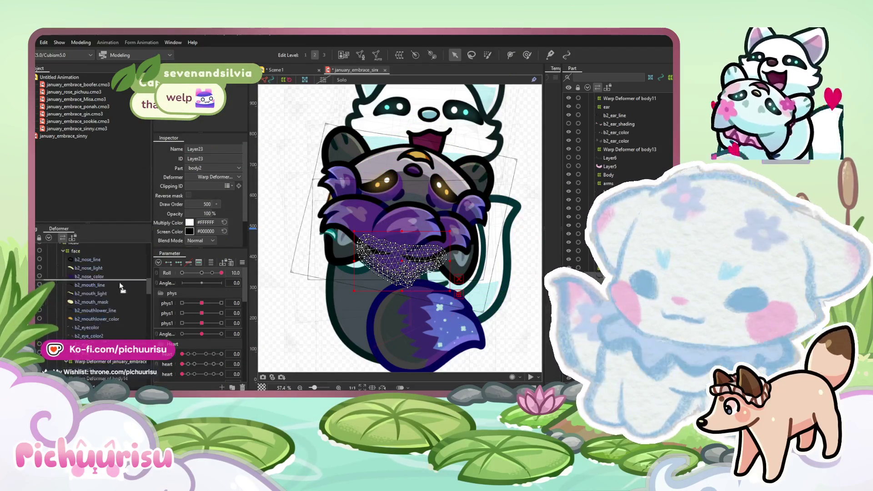
pyautogui.scroll(-3, 106, 305)
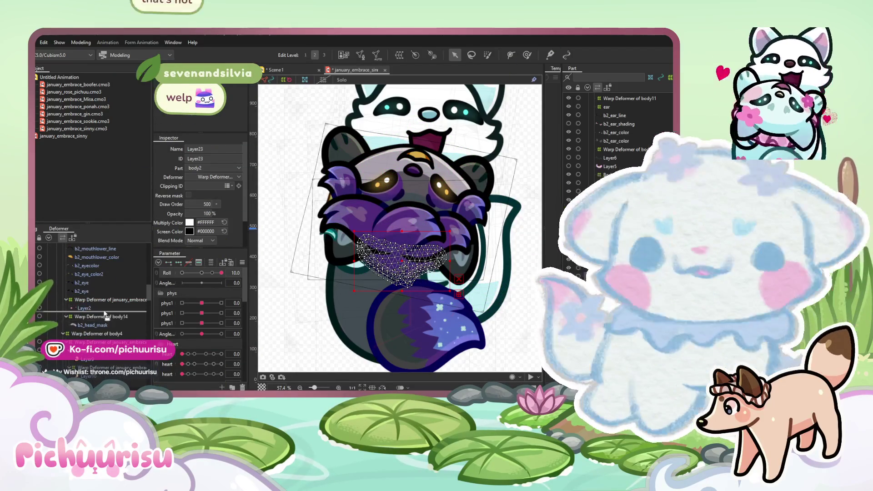
pyautogui.scroll(1, 109, 311)
pyautogui.scroll(-2, 113, 320)
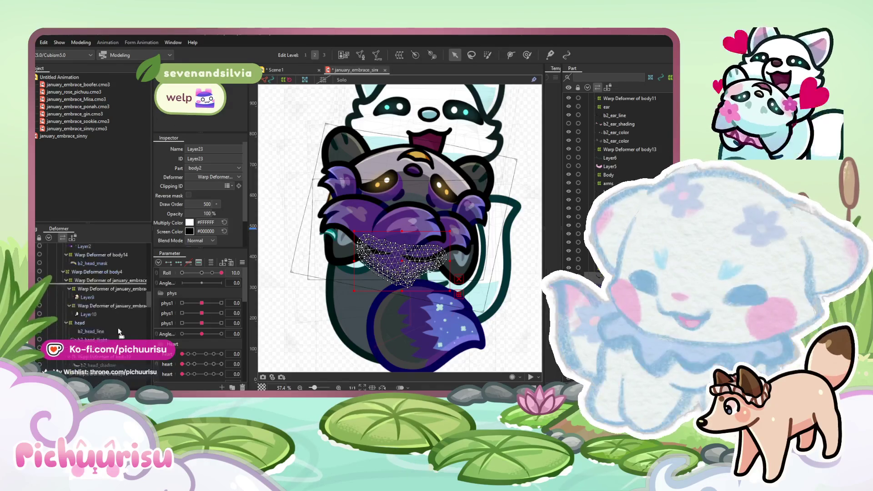
pyautogui.scroll(-2, 114, 328)
pyautogui.scroll(-2, 115, 334)
pyautogui.scroll(-1, 116, 340)
pyautogui.keyDown('ctrl'); pyautogui.click(84, 335); pyautogui.keyUp('ctrl')
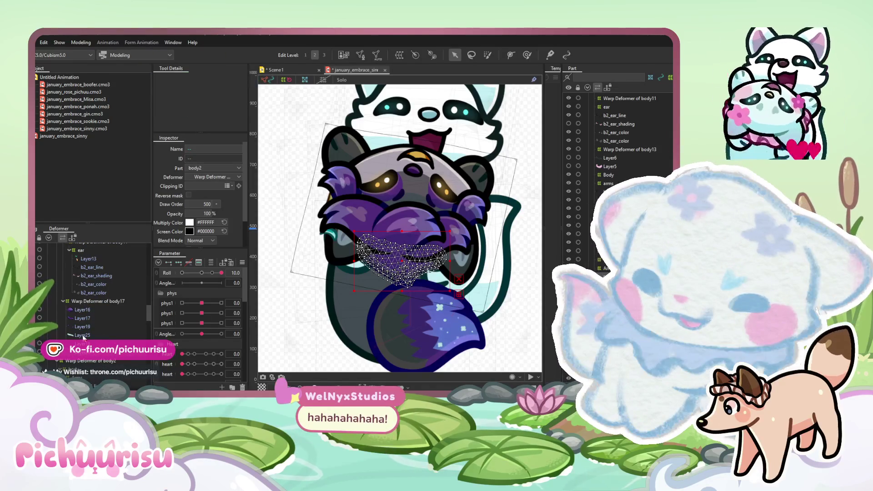
pyautogui.keyDown('ctrl'); pyautogui.click(84, 335); pyautogui.keyUp('ctrl')
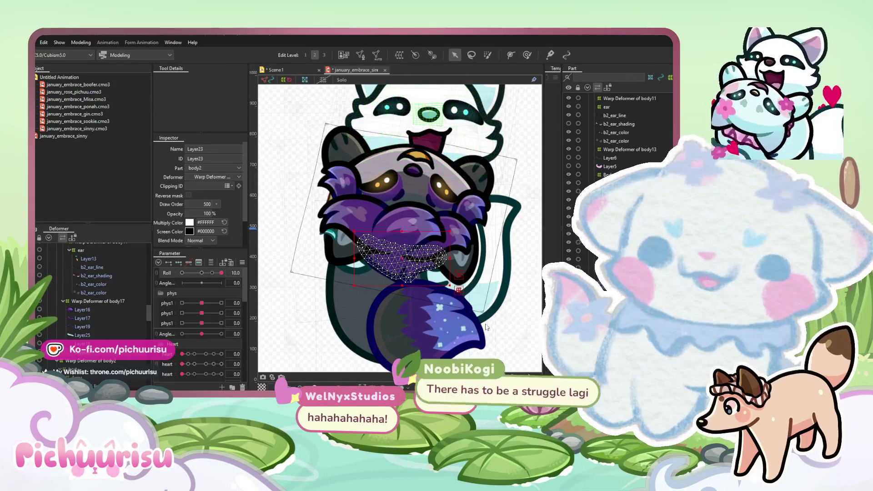
pyautogui.click(459, 285)
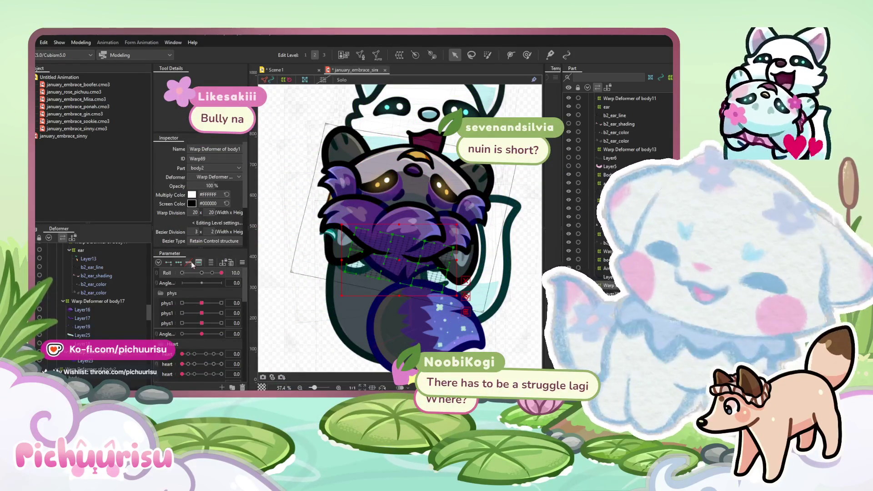
# With the deform brush, push the body1 warp mesh left for the Roll tilt, checking -10 and 0.
pyautogui.moveTo(202, 283); pyautogui.dragTo(184, 282)
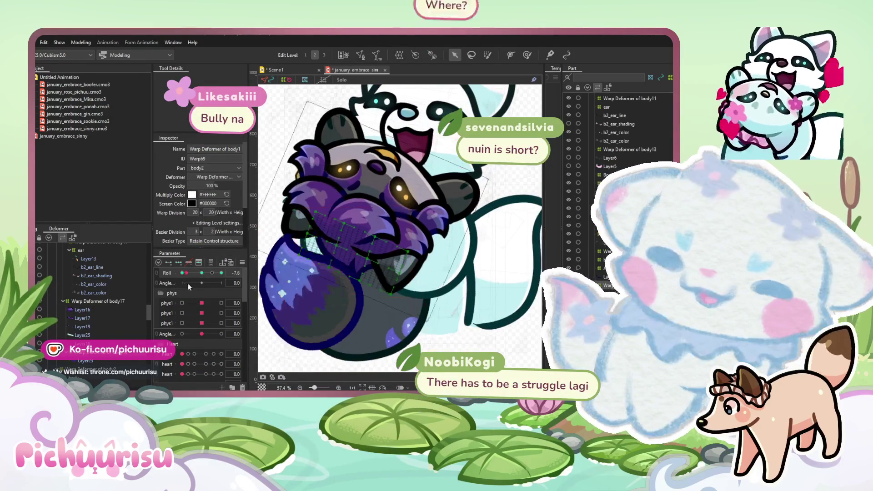
pyautogui.press('b')
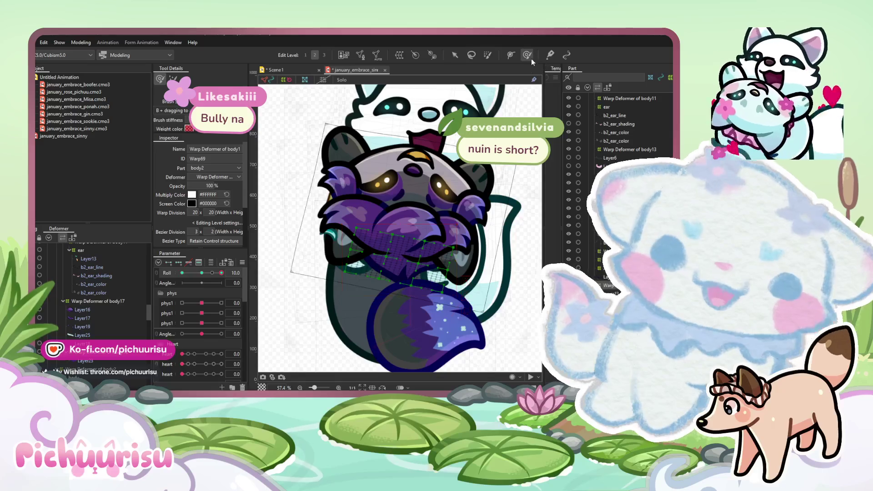
pyautogui.scroll(2, 431, 284)
pyautogui.moveTo(388, 296); pyautogui.dragTo(378, 294)
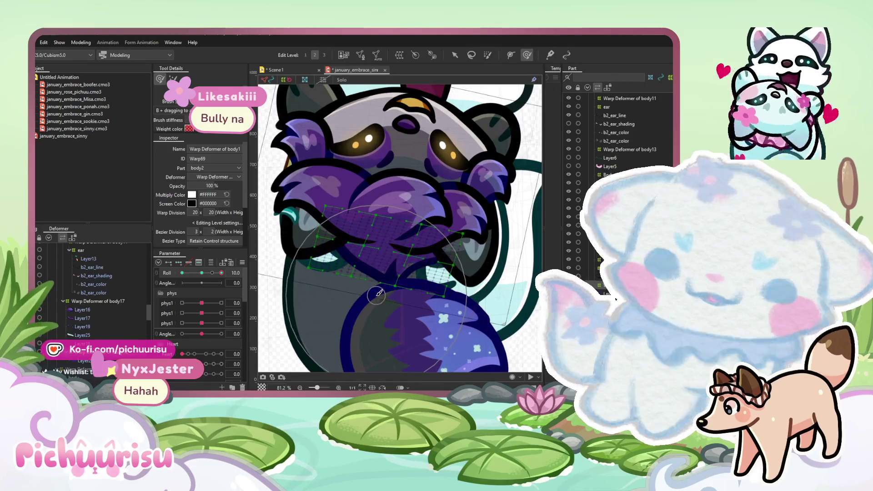
pyautogui.click(182, 273)
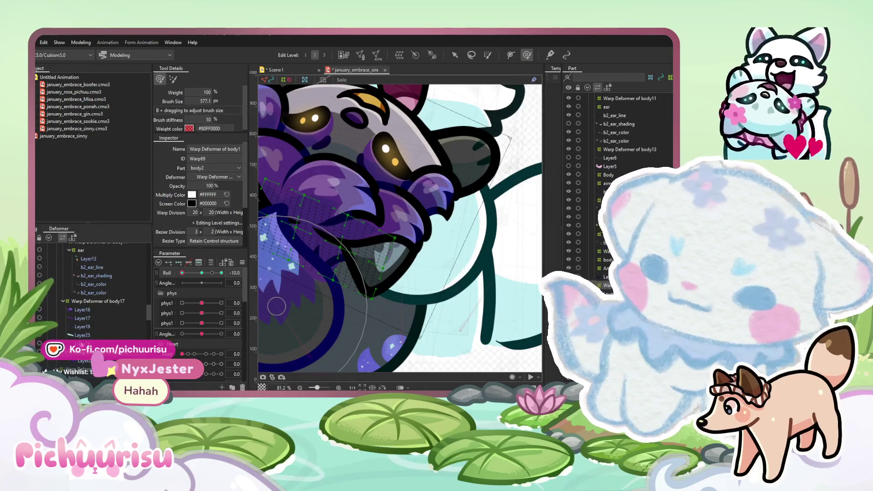
pyautogui.click(202, 272)
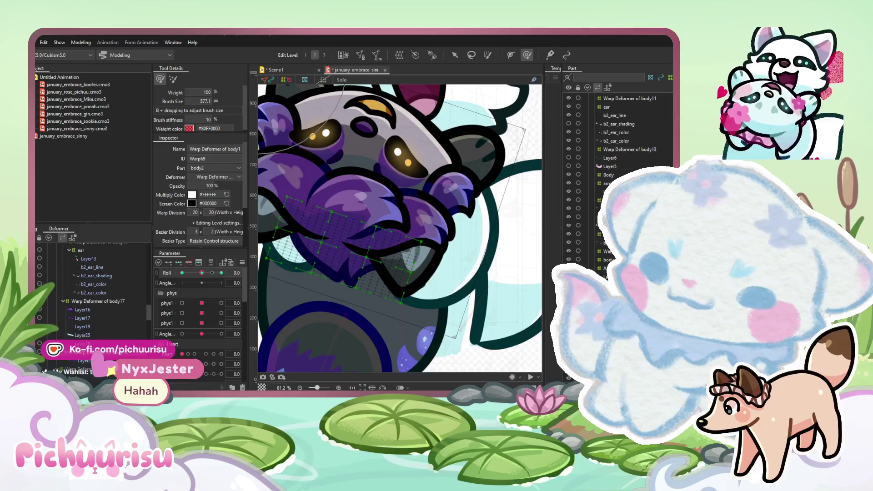
# Reselect the body1 warp and scrub Roll across -10 to 10 to test the sway.
pyautogui.click(88, 362)
pyautogui.click(90, 343)
pyautogui.moveTo(201, 273); pyautogui.dragTo(192, 274)
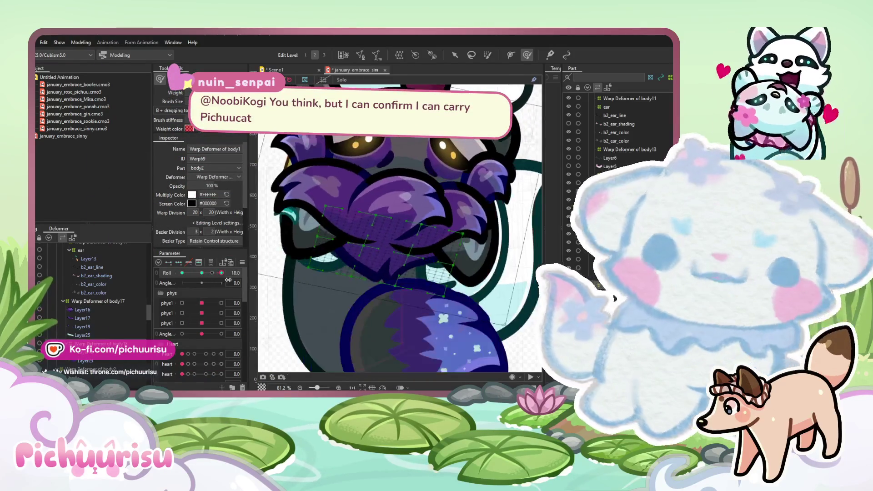
pyautogui.moveTo(193, 274)
pyautogui.mouseDown()
pyautogui.moveTo(192, 290)
pyautogui.moveTo(223, 287)
pyautogui.mouseUp()
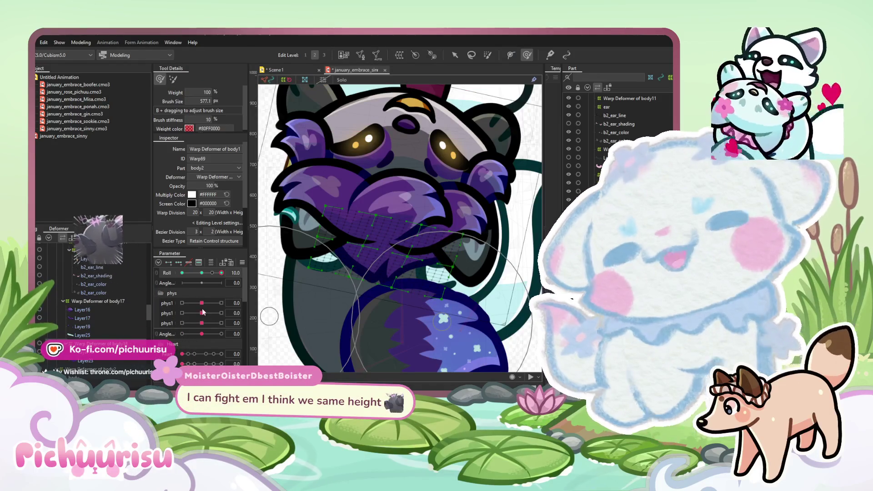
pyautogui.moveTo(221, 273)
pyautogui.mouseDown()
pyautogui.moveTo(191, 273)
pyautogui.moveTo(301, 270)
pyautogui.mouseUp()
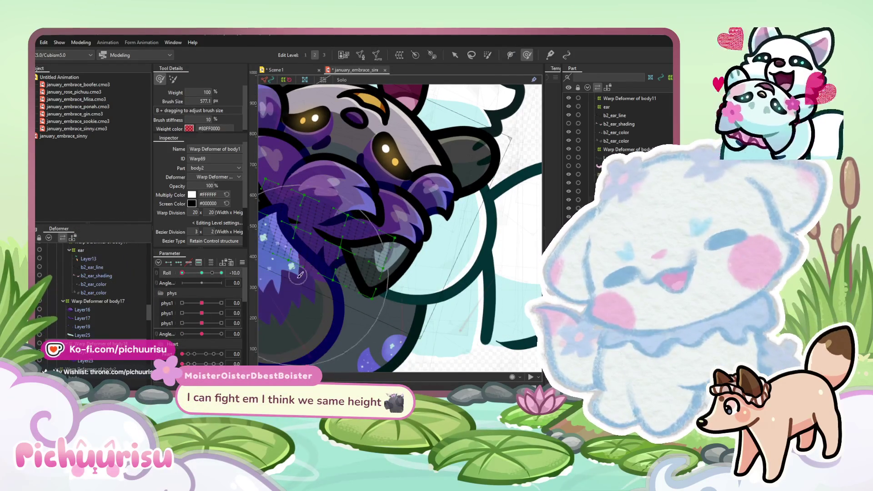
pyautogui.moveTo(182, 272); pyautogui.dragTo(221, 273)
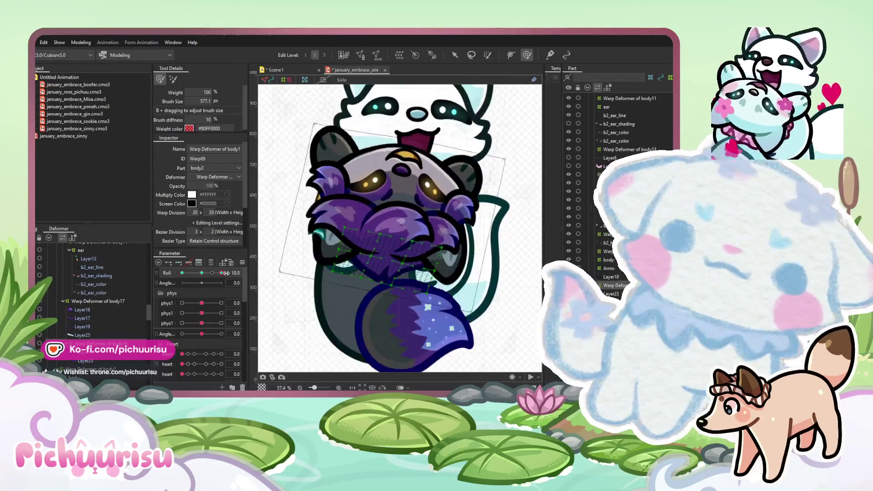
pyautogui.moveTo(221, 273); pyautogui.dragTo(211, 273)
pyautogui.click(87, 302)
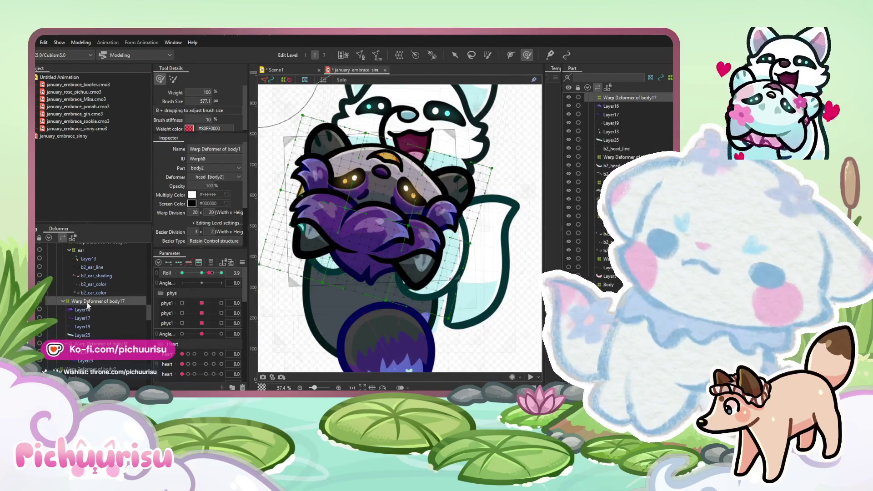
# Reselect the body17 warp and reshape the purple arms and body for the positive Roll tilt.
pyautogui.click(201, 273)
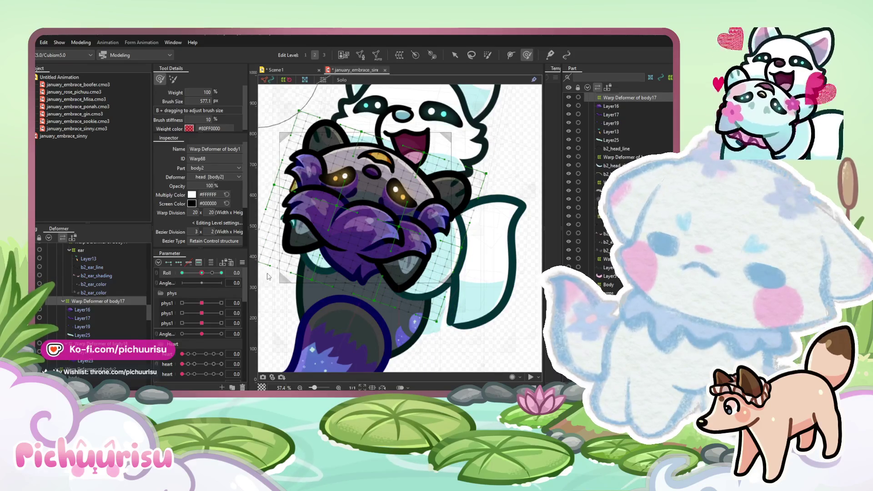
pyautogui.click(268, 276)
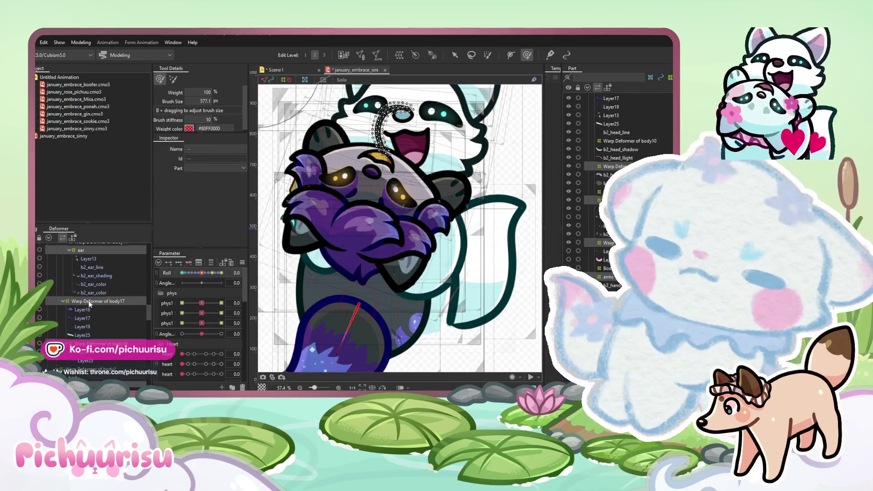
pyautogui.click(89, 301)
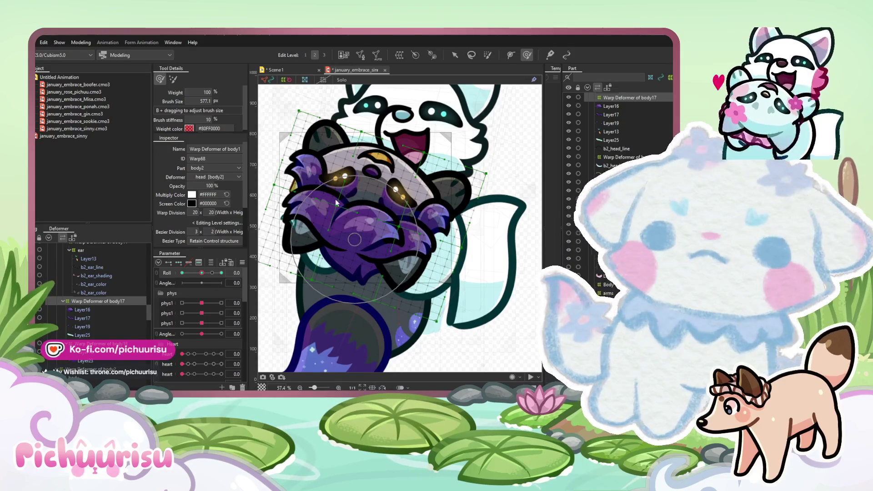
pyautogui.moveTo(201, 273); pyautogui.dragTo(235, 273)
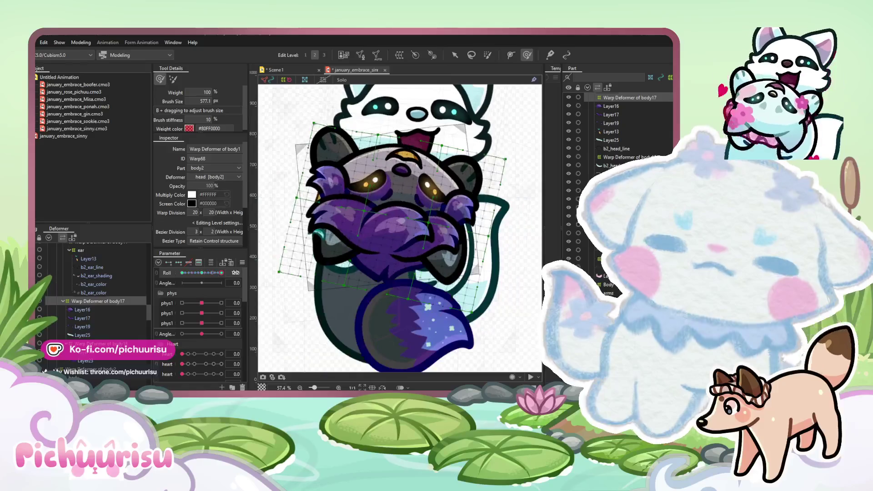
pyautogui.moveTo(406, 194)
pyautogui.mouseDown()
pyautogui.moveTo(404, 218)
pyautogui.moveTo(396, 187)
pyautogui.mouseUp()
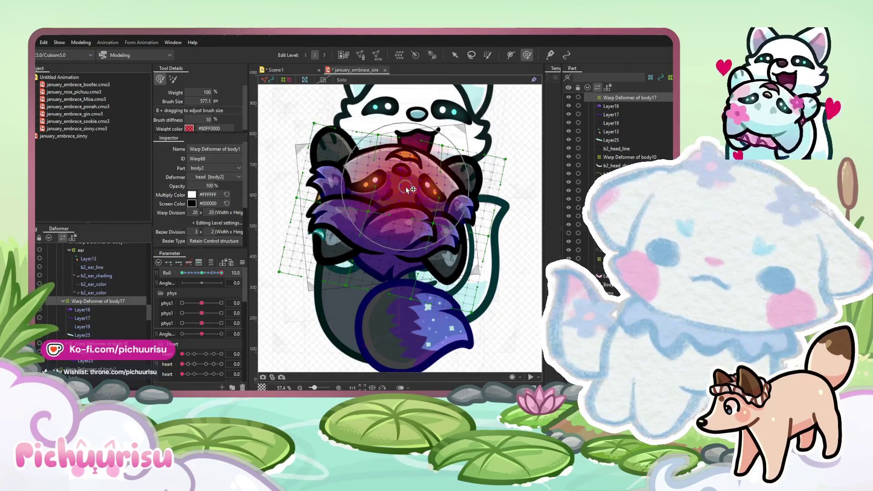
# At Roll -10, sculpt the arms, face, nose, mouth and brow of the body17 warp.
pyautogui.click(203, 272)
pyautogui.moveTo(203, 272); pyautogui.dragTo(164, 269)
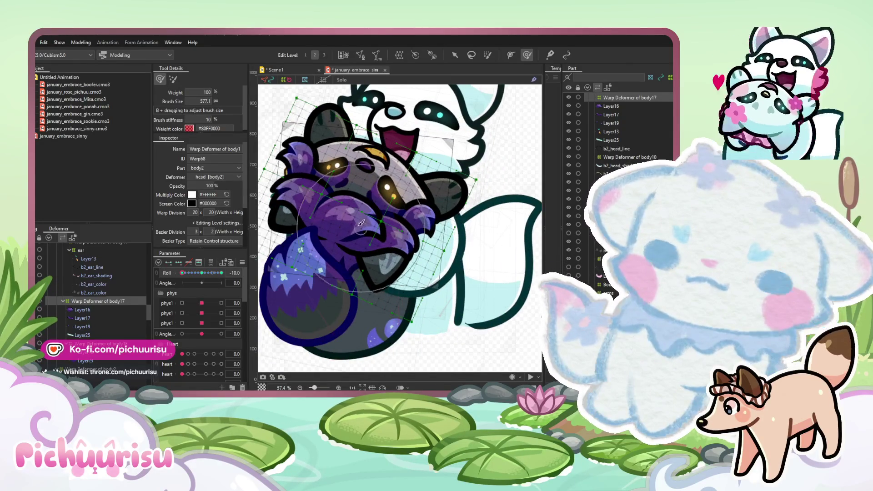
pyautogui.scroll(3, 368, 227)
pyautogui.moveTo(386, 150)
pyautogui.mouseDown()
pyautogui.moveTo(390, 133)
pyautogui.moveTo(411, 166)
pyautogui.moveTo(389, 187)
pyautogui.mouseUp()
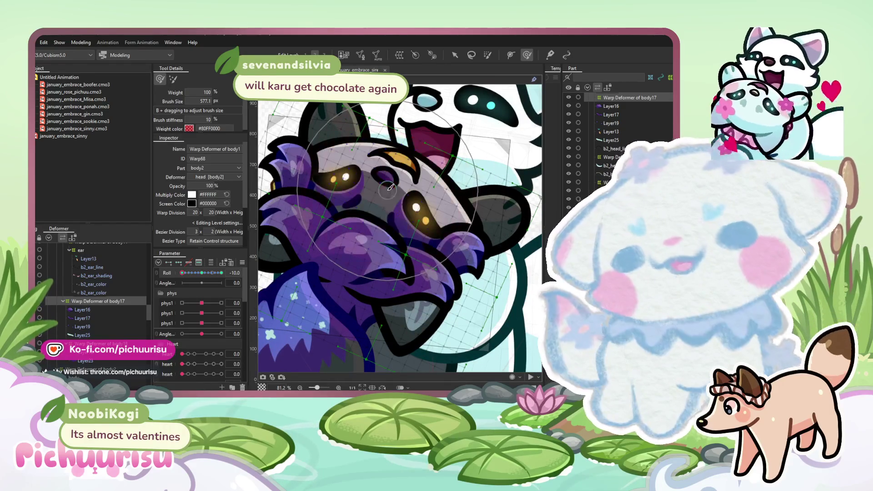
pyautogui.moveTo(388, 235); pyautogui.dragTo(415, 249)
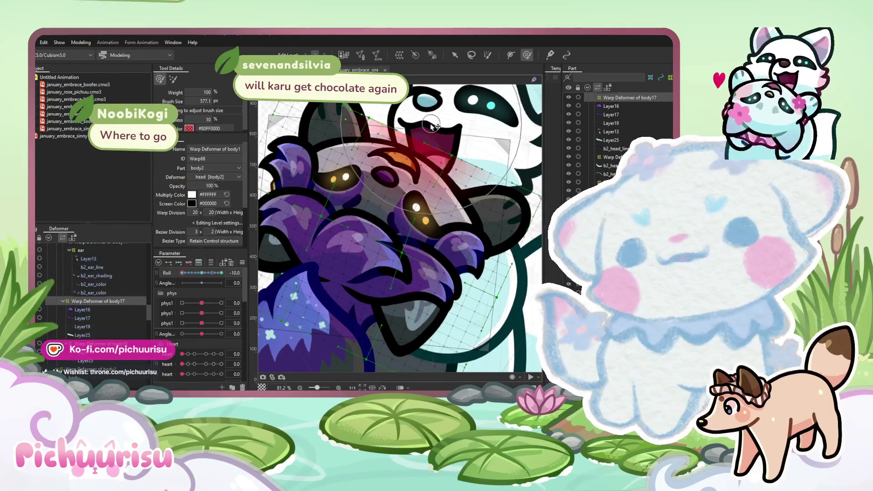
pyautogui.moveTo(423, 162); pyautogui.dragTo(423, 133)
pyautogui.scroll(-3, 387, 181)
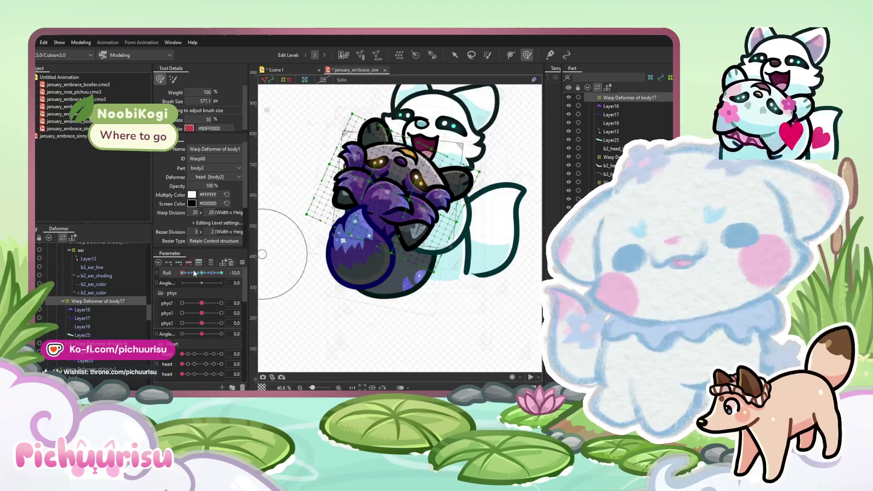
# Sweep Roll to check the tilt and push the left side of the head mesh.
pyautogui.moveTo(196, 272); pyautogui.dragTo(221, 273)
pyautogui.scroll(3, 344, 192)
pyautogui.moveTo(344, 192); pyautogui.dragTo(354, 184)
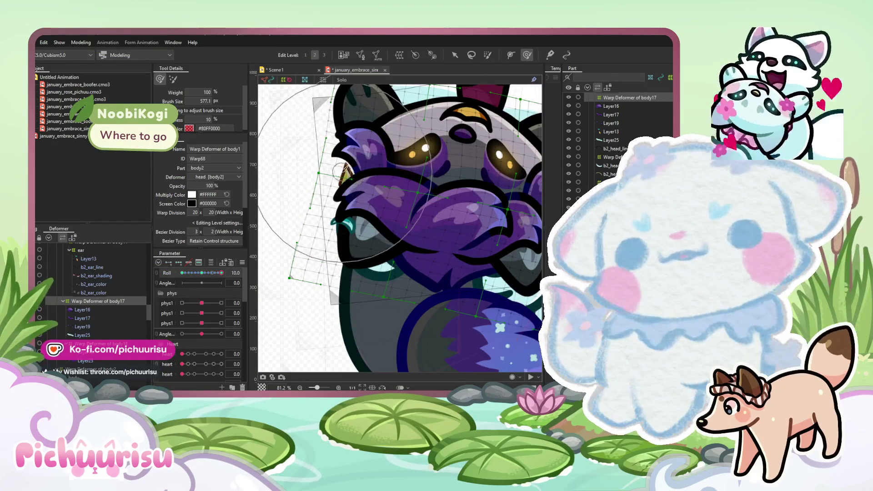
pyautogui.moveTo(193, 272)
pyautogui.mouseDown()
pyautogui.moveTo(182, 272)
pyautogui.moveTo(251, 277)
pyautogui.mouseUp()
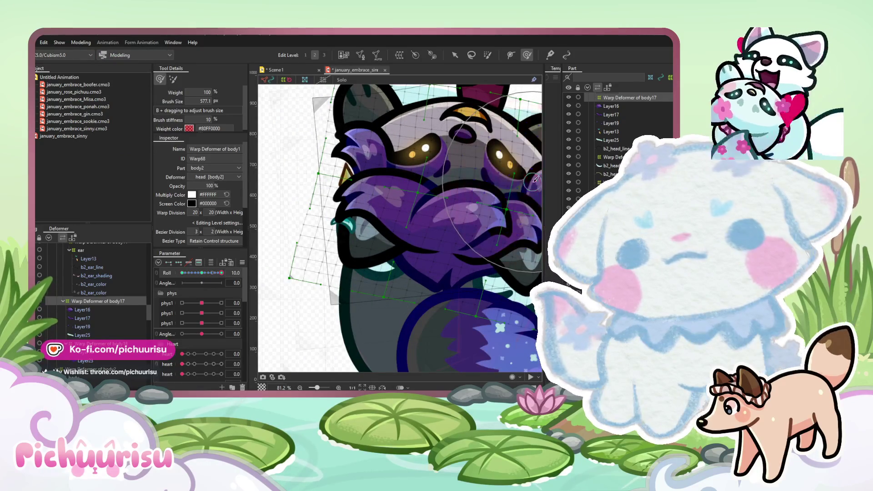
pyautogui.scroll(-3, 318, 236)
pyautogui.moveTo(221, 273)
pyautogui.mouseDown()
pyautogui.moveTo(203, 271)
pyautogui.moveTo(222, 273)
pyautogui.mouseUp()
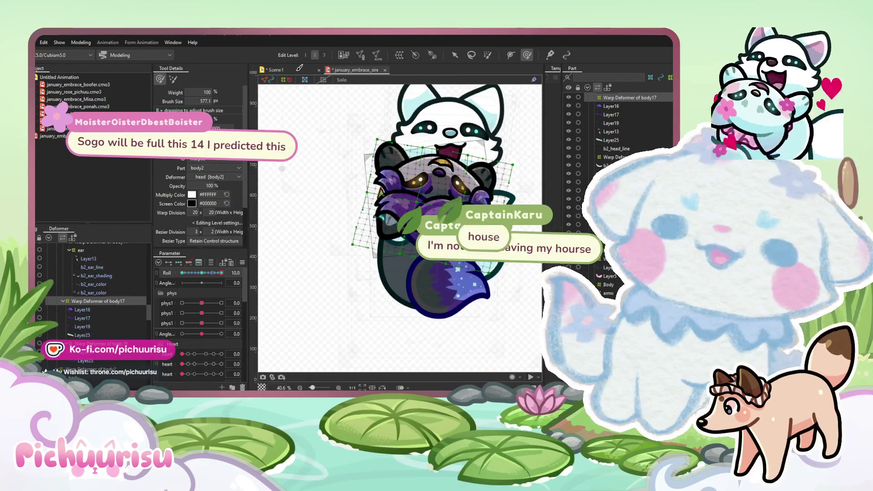
pyautogui.click(294, 72)
# Play Scene1's hug animation on loop and scroll through the timeline tracks.
pyautogui.scroll(2, 509, 151)
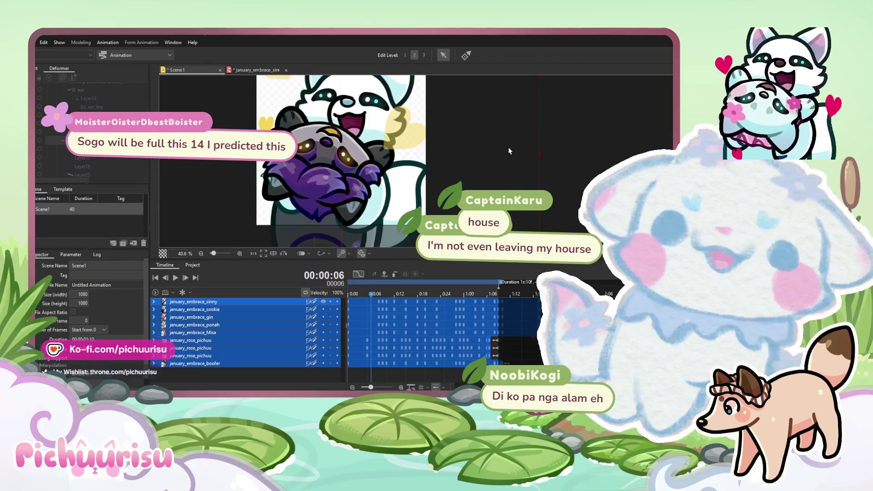
pyautogui.click(175, 280)
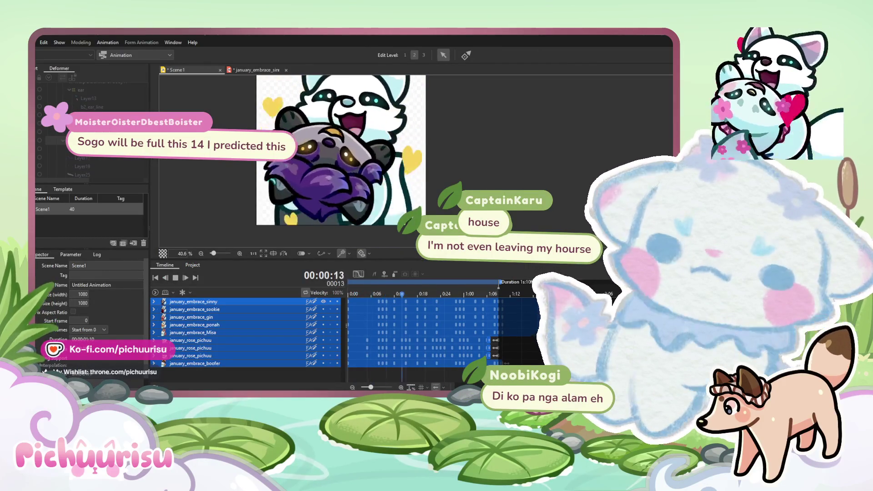
pyautogui.scroll(-2, 509, 151)
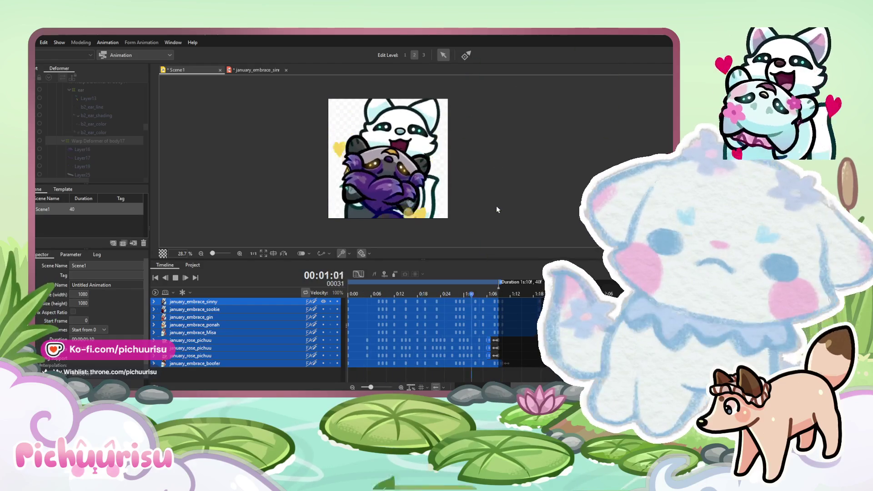
pyautogui.scroll(-2, 497, 209)
pyautogui.scroll(1, 497, 209)
pyautogui.scroll(2, 496, 209)
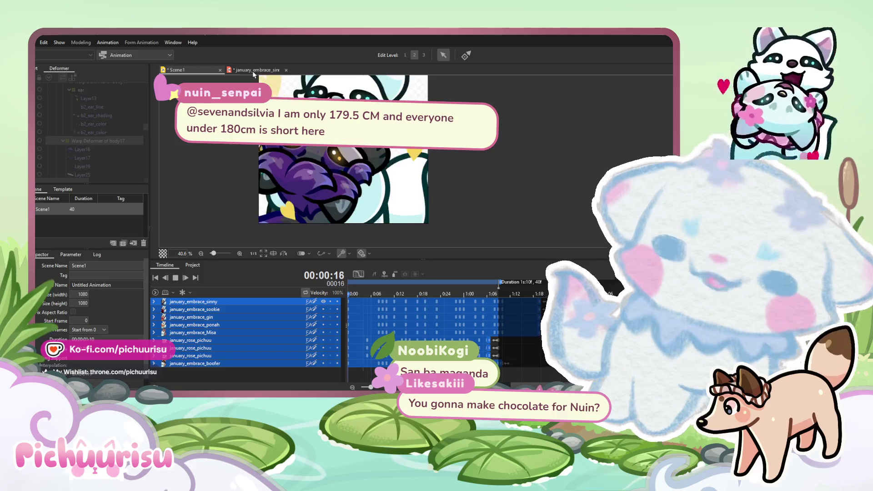
pyautogui.scroll(-1, 317, 231)
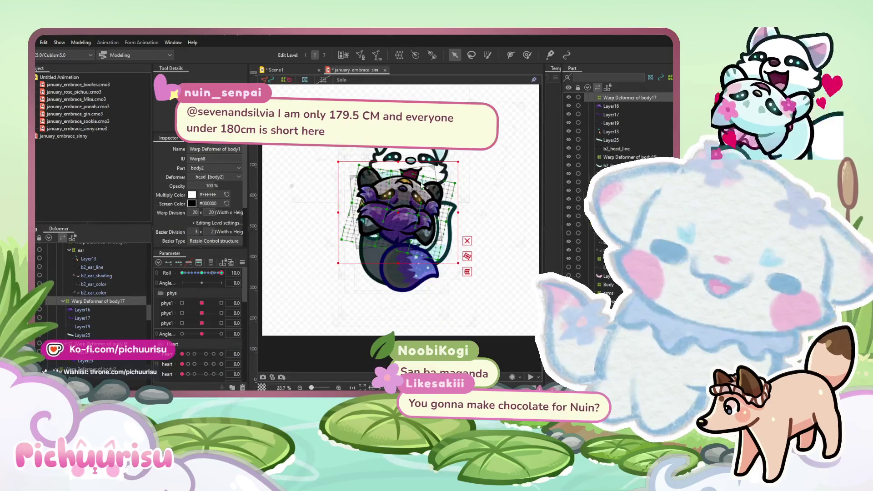
# Zoom in on the raccoon and select the Layer23 chest mesh between its paws.
pyautogui.scroll(2, 421, 184)
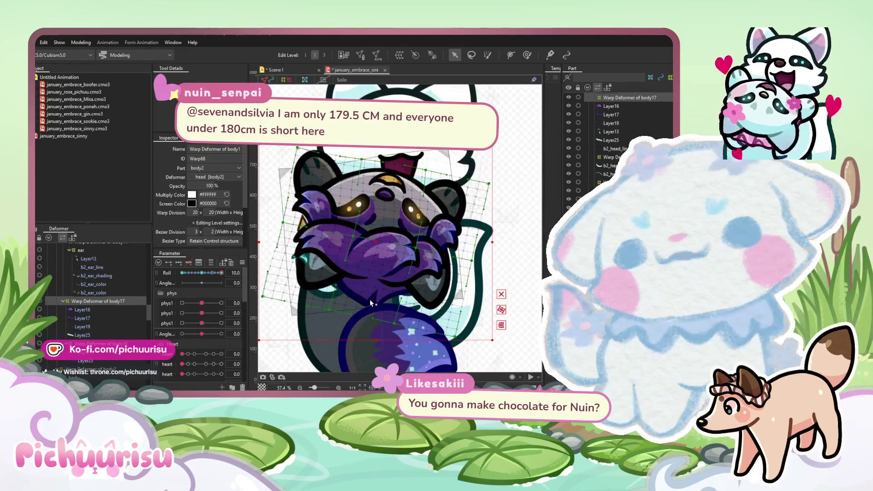
pyautogui.click(79, 360)
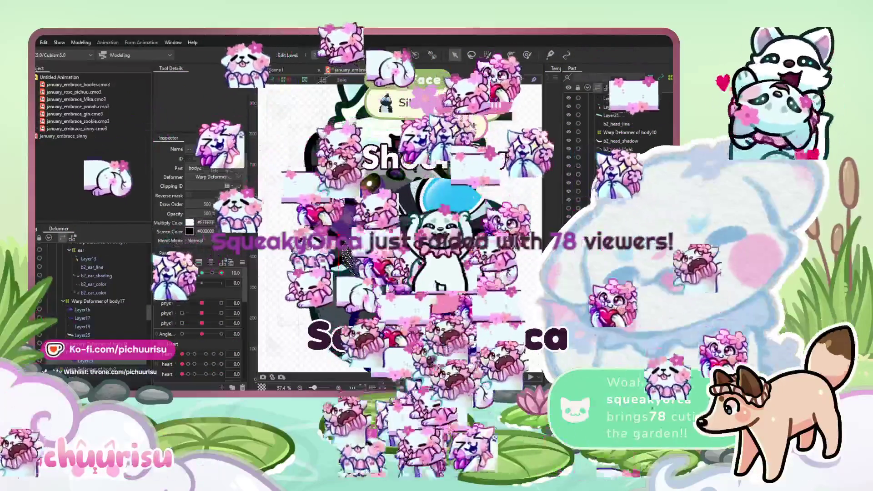
pyautogui.scroll(2, 396, 228)
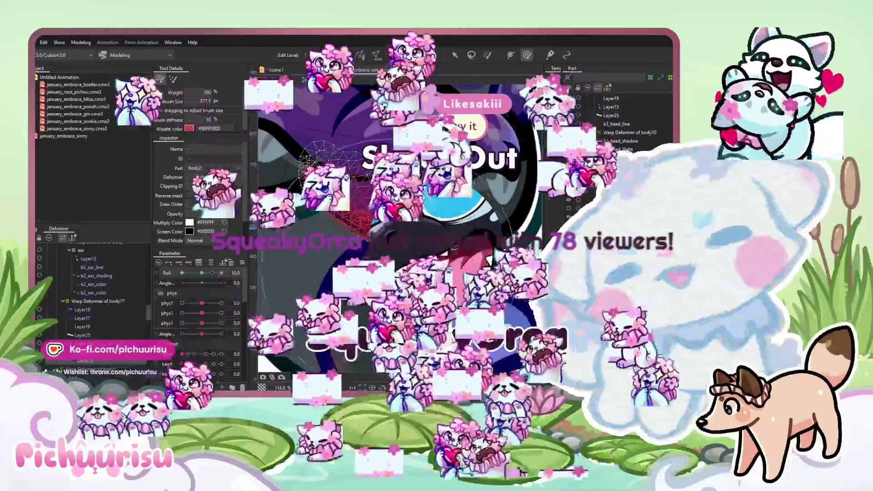
pyautogui.scroll(-1, 395, 227)
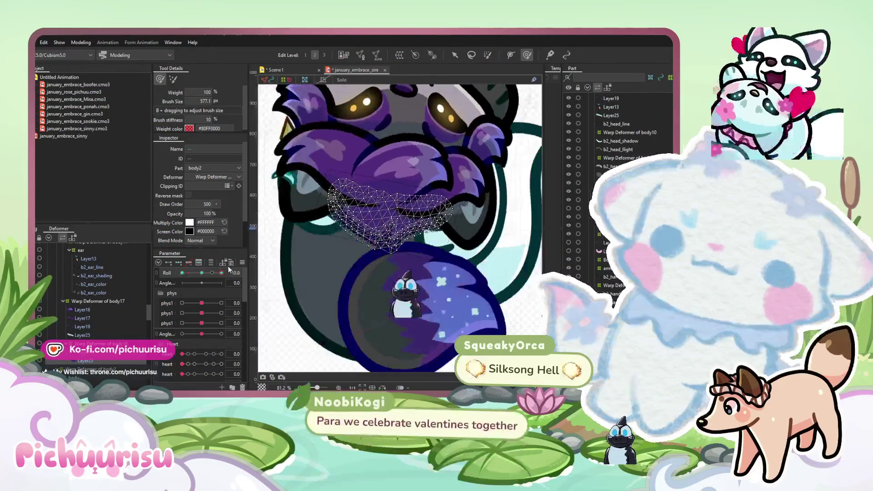
# Reset Roll to 0 and reshape the chest mesh with the first phys1 parameter at 10.
pyautogui.moveTo(222, 272); pyautogui.dragTo(202, 273)
pyautogui.click(201, 303)
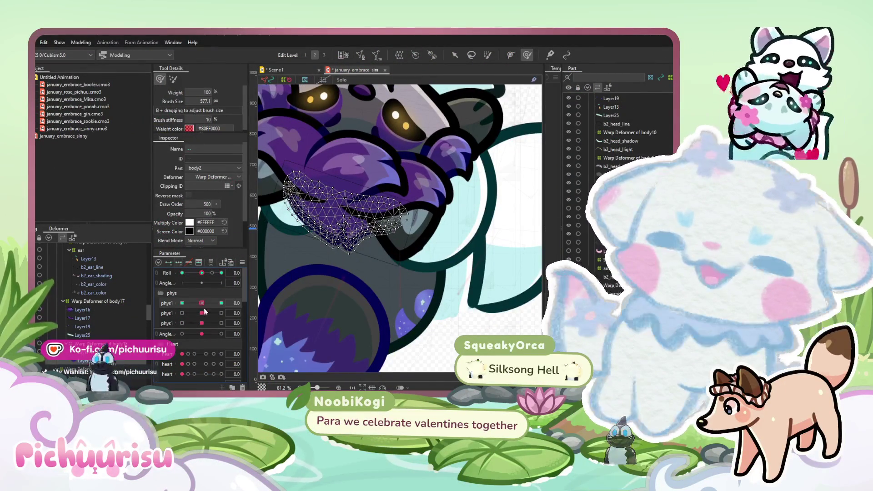
pyautogui.moveTo(202, 303); pyautogui.dragTo(222, 303)
pyautogui.moveTo(346, 268); pyautogui.dragTo(308, 274)
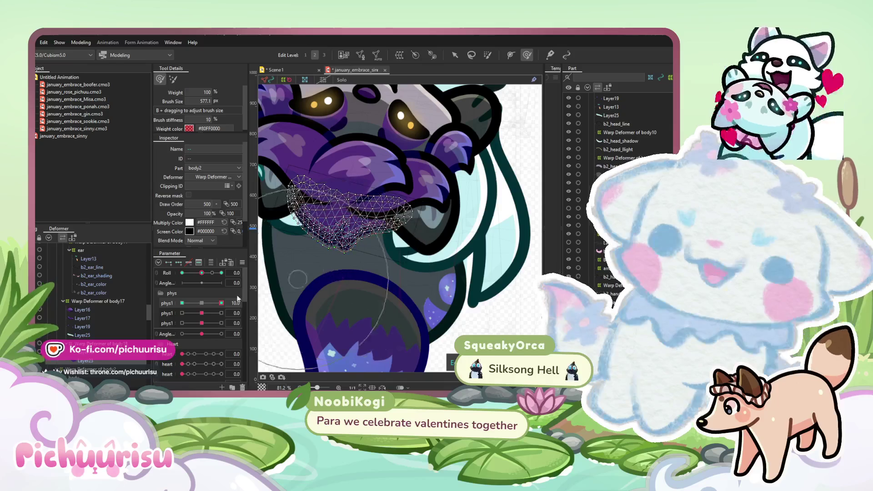
pyautogui.moveTo(207, 303); pyautogui.dragTo(202, 303)
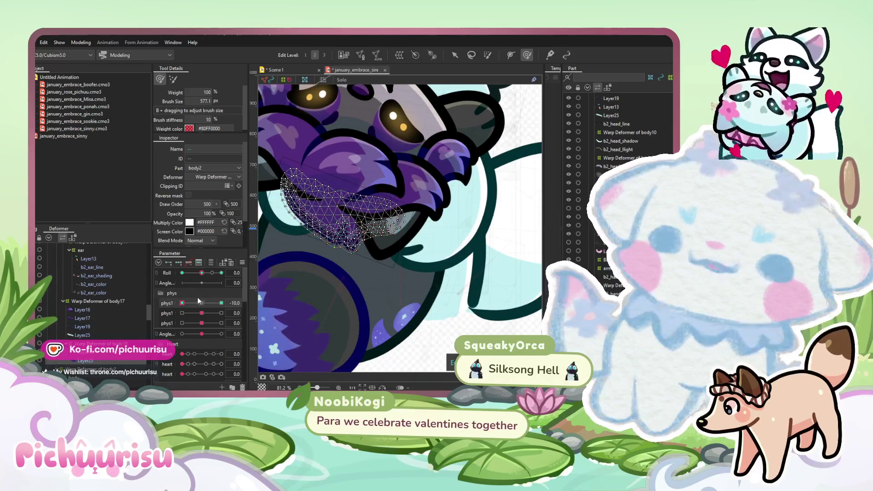
# Pull the chest mesh down and right at the second phys1 parameter's -10 key.
pyautogui.moveTo(202, 313); pyautogui.dragTo(222, 312)
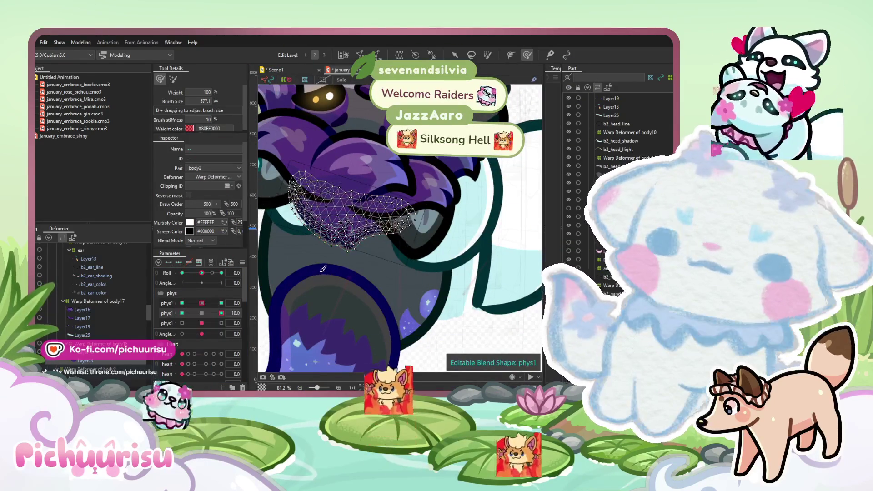
pyautogui.moveTo(222, 312); pyautogui.dragTo(182, 313)
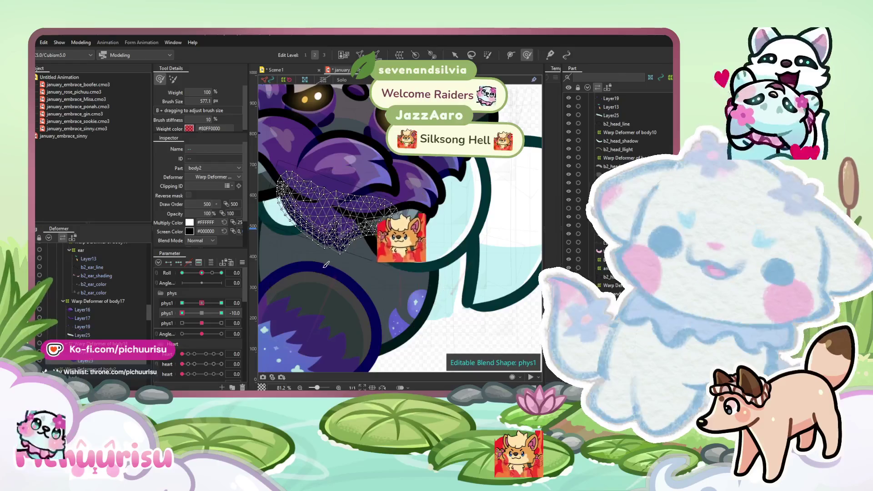
pyautogui.moveTo(315, 259); pyautogui.dragTo(334, 267)
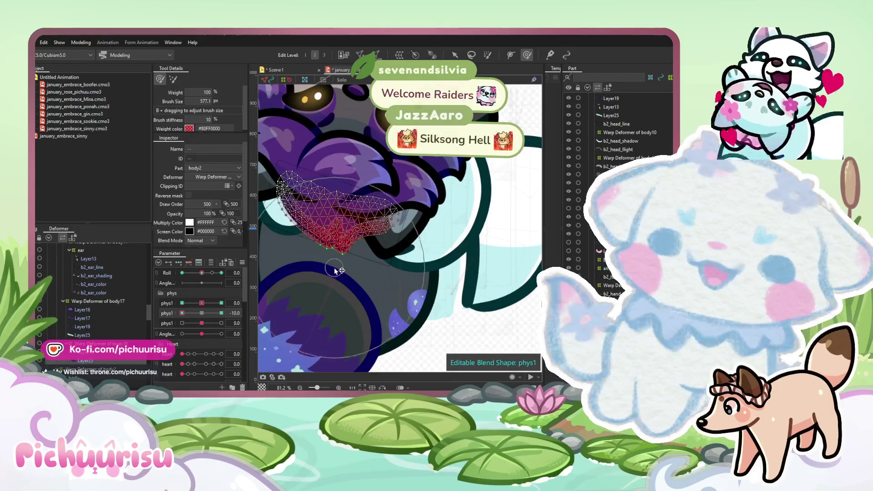
pyautogui.click(221, 312)
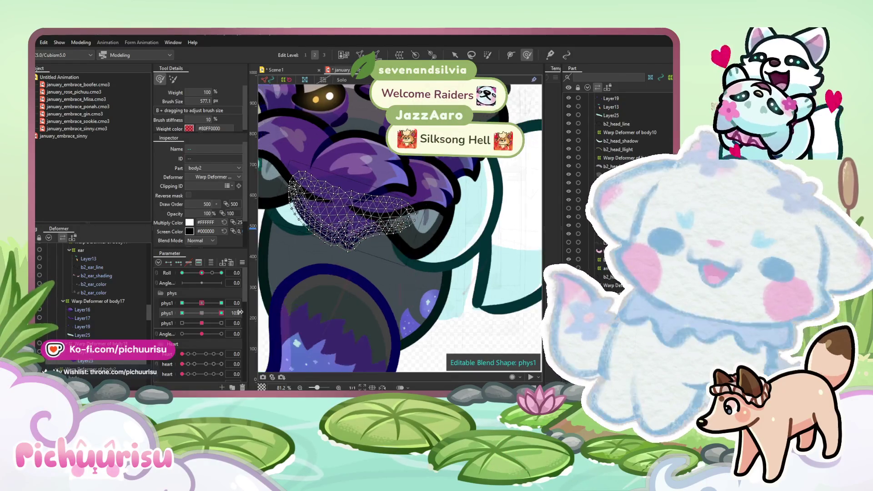
# Select the Layer16 mouth and Layer25 meshes and reshape them at first phys1 -10.
pyautogui.click(453, 54)
pyautogui.click(384, 162)
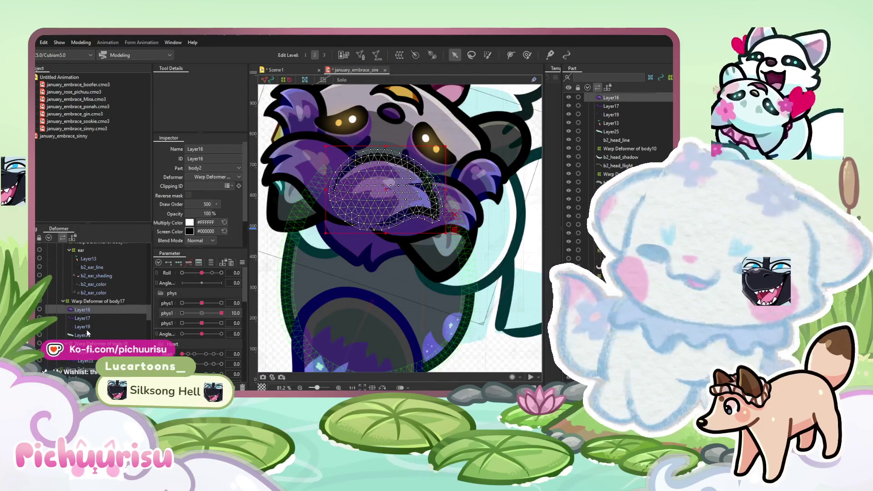
pyautogui.keyDown('ctrl'); pyautogui.click(81, 335); pyautogui.keyUp('ctrl')
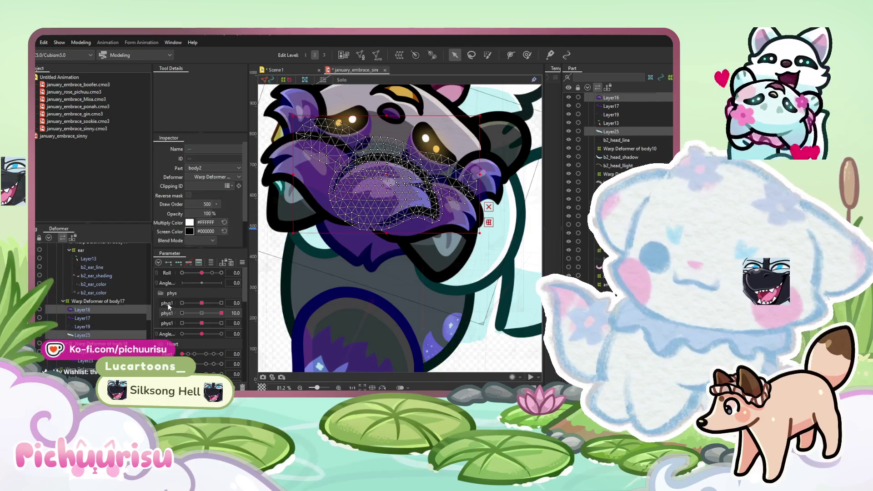
pyautogui.click(221, 303)
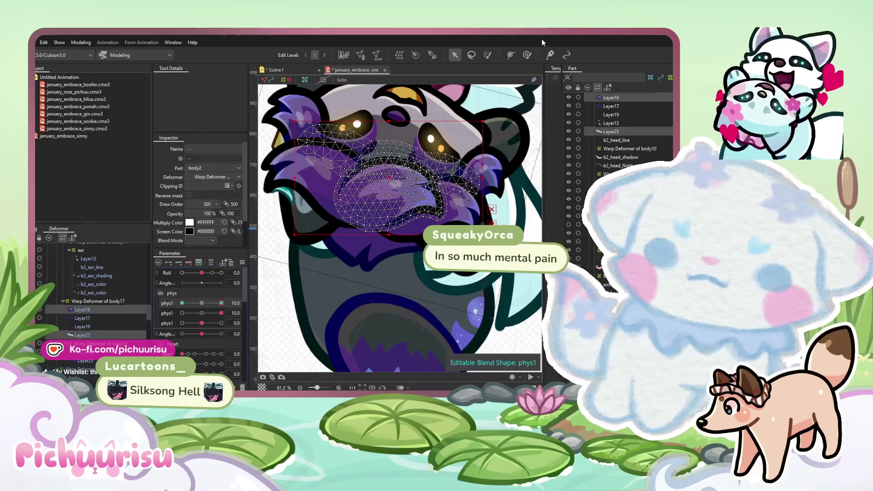
pyautogui.click(527, 55)
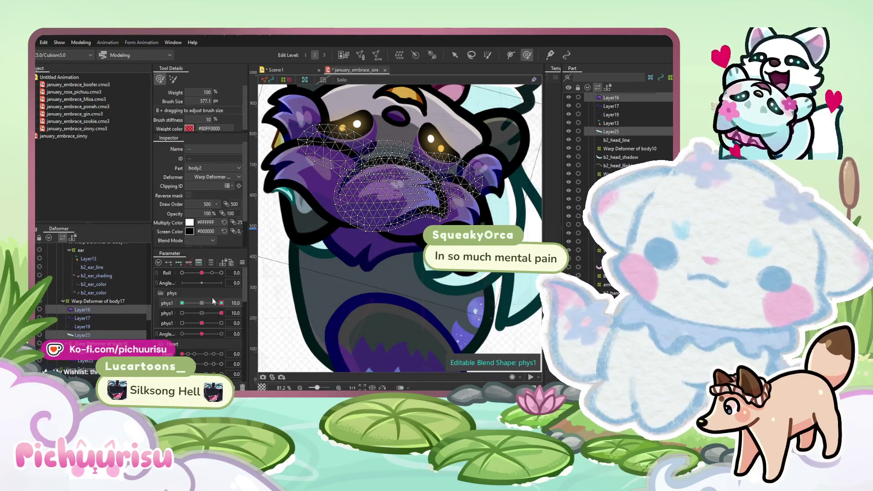
pyautogui.click(182, 303)
pyautogui.moveTo(445, 206); pyautogui.dragTo(390, 178)
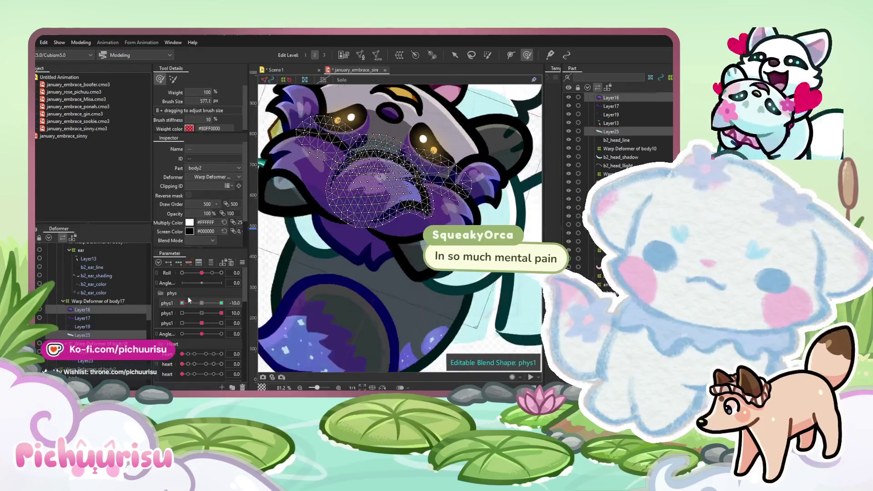
pyautogui.click(202, 303)
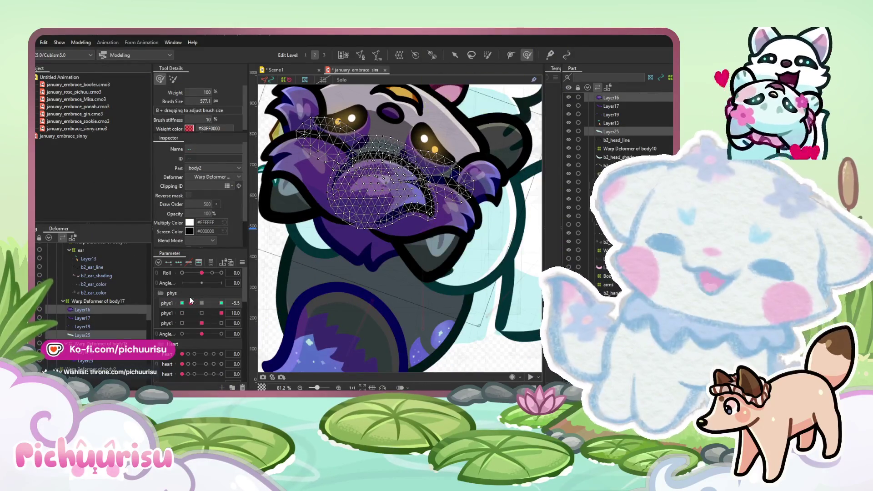
# Reshape and push up the mouth mesh at the second phys1 key, with a smaller brush.
pyautogui.click(191, 313)
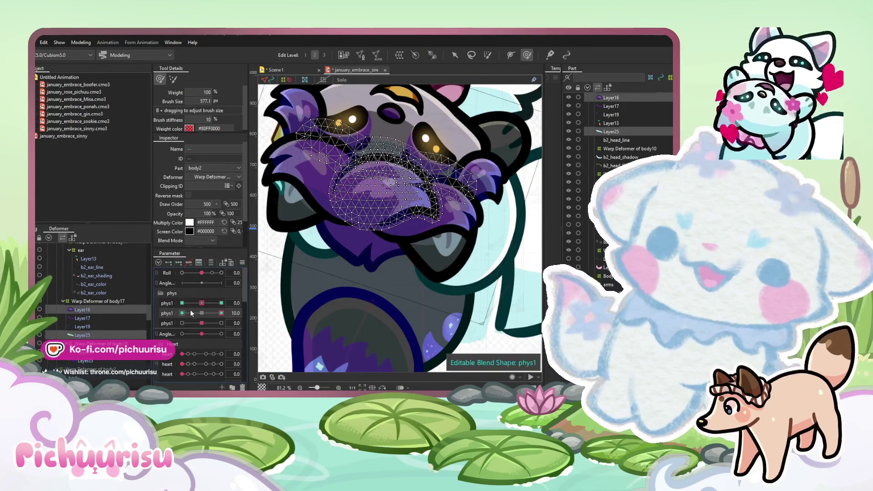
pyautogui.moveTo(384, 201); pyautogui.dragTo(386, 214)
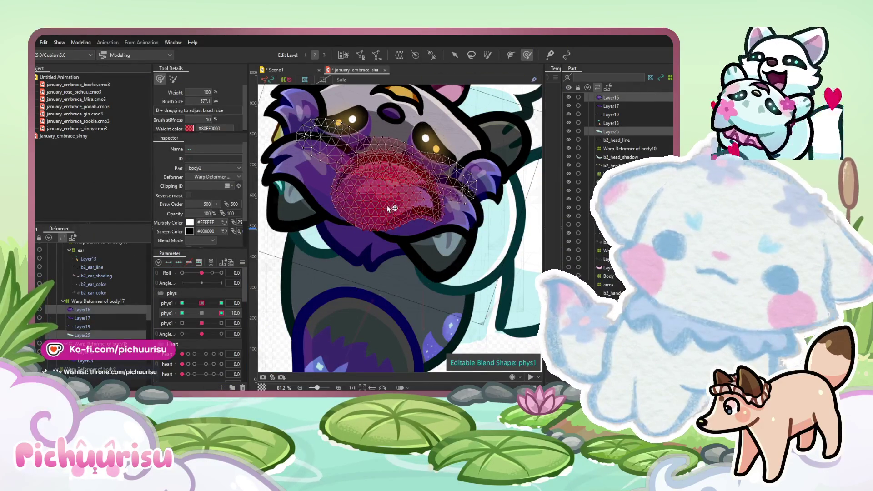
pyautogui.moveTo(374, 275); pyautogui.dragTo(361, 246)
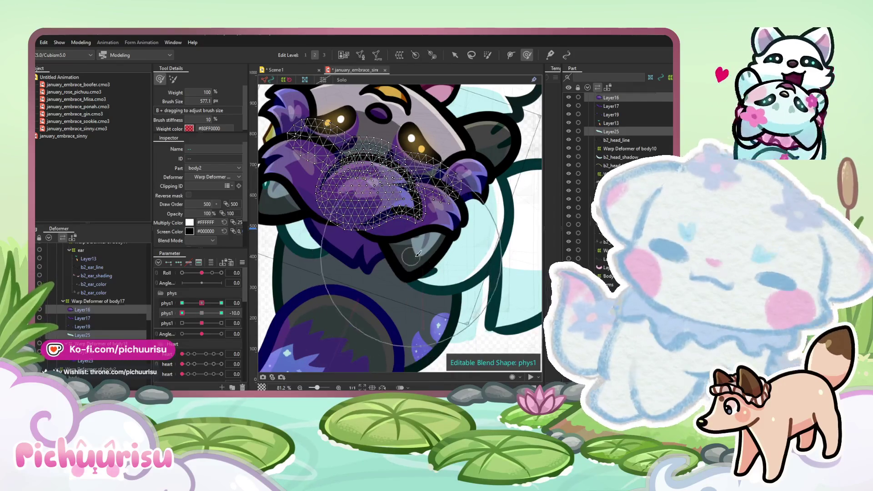
pyautogui.moveTo(406, 209); pyautogui.dragTo(403, 169)
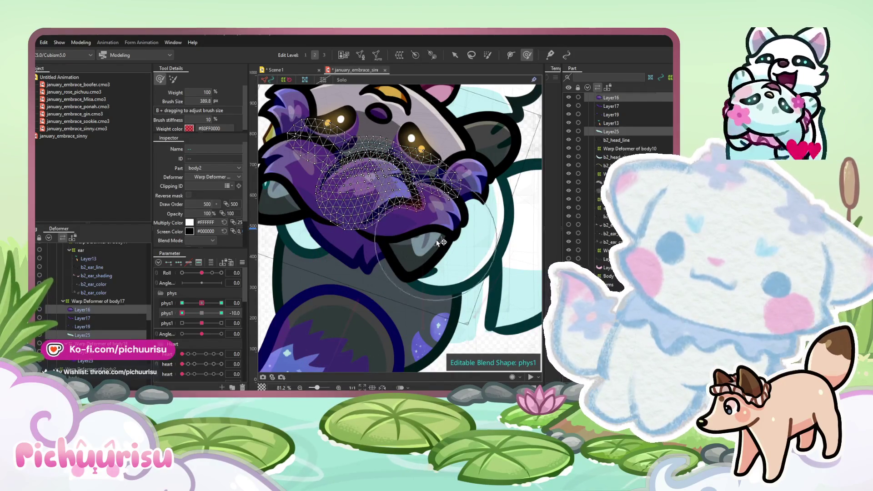
pyautogui.click(202, 312)
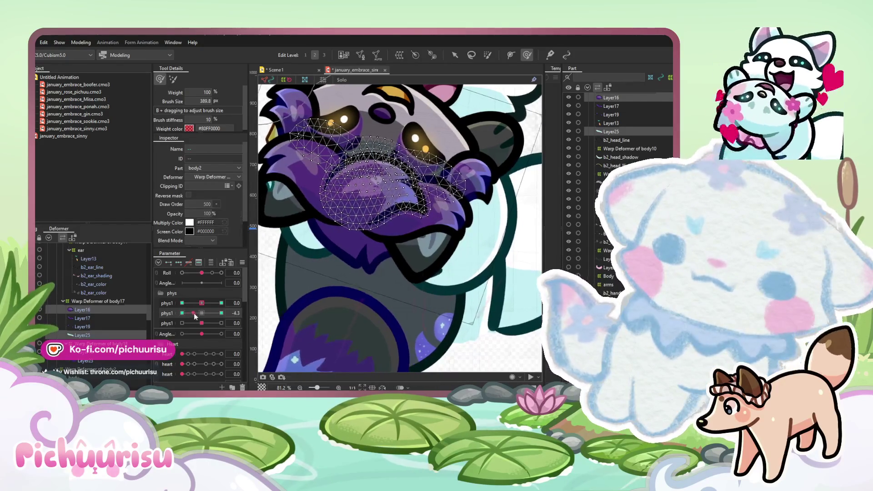
pyautogui.click(86, 319)
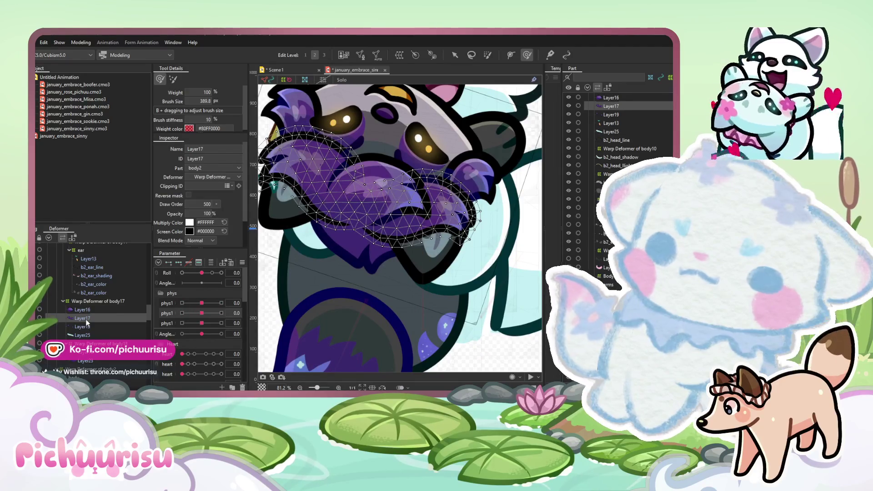
# With Layer25 added, deform the paw meshes at first phys1 -10 and 10.
pyautogui.keyDown('ctrl'); pyautogui.click(85, 334); pyautogui.keyUp('ctrl')
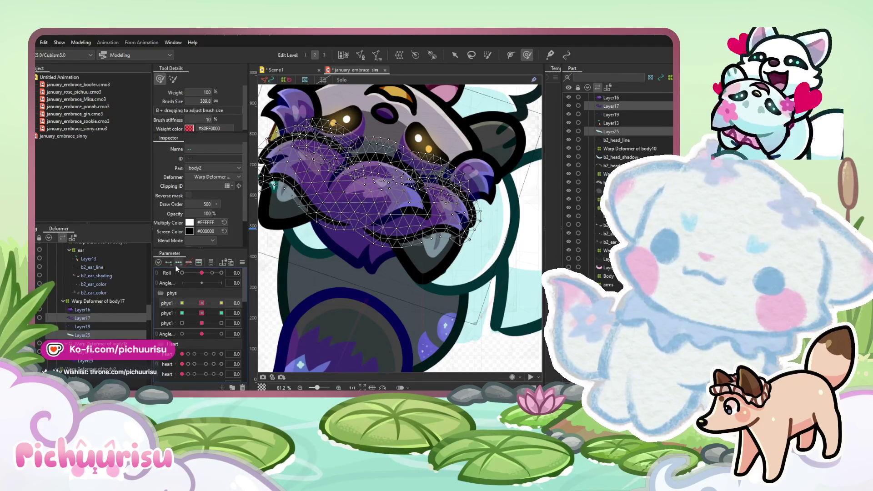
pyautogui.click(221, 302)
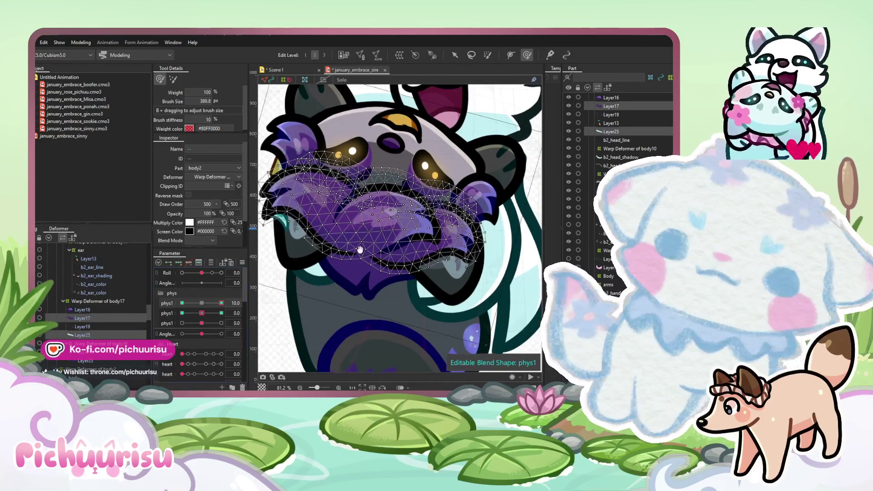
pyautogui.click(182, 302)
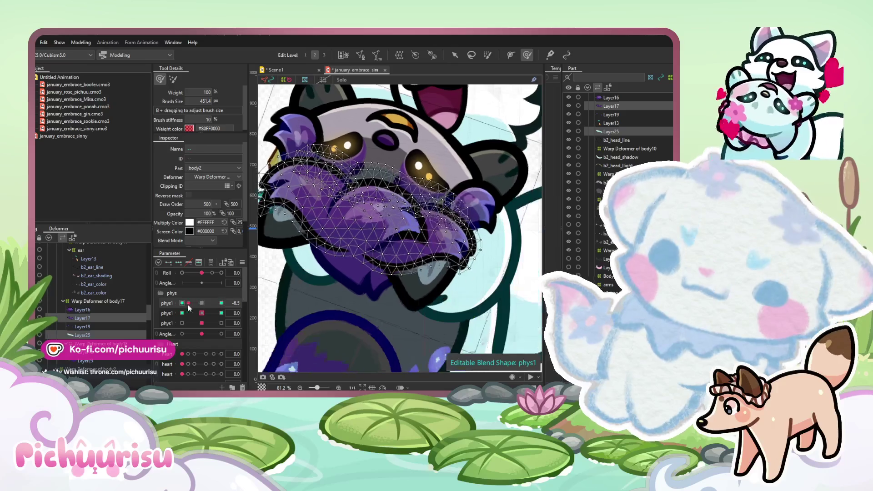
pyautogui.moveTo(492, 269)
pyautogui.mouseDown()
pyautogui.moveTo(486, 218)
pyautogui.moveTo(409, 206)
pyautogui.moveTo(409, 191)
pyautogui.moveTo(383, 195)
pyautogui.mouseUp()
pyautogui.moveTo(212, 304); pyautogui.dragTo(243, 303)
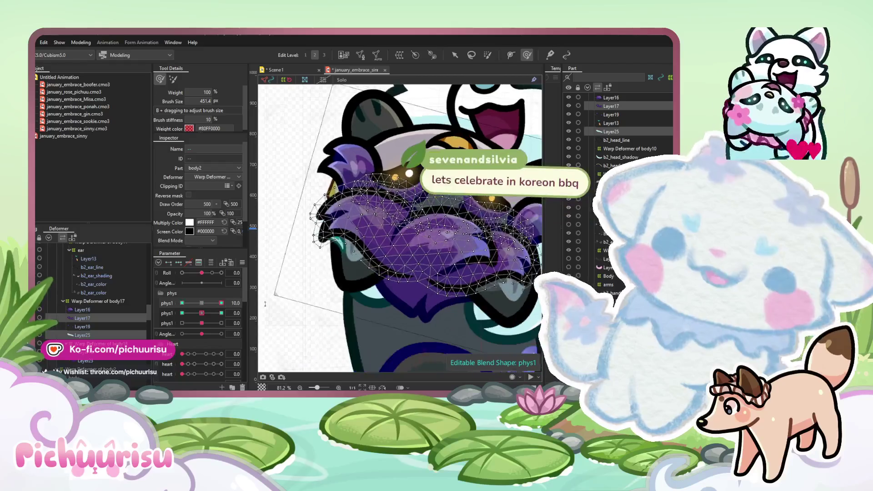
pyautogui.moveTo(349, 227)
pyautogui.mouseDown()
pyautogui.moveTo(362, 228)
pyautogui.moveTo(332, 208)
pyautogui.moveTo(362, 178)
pyautogui.moveTo(422, 218)
pyautogui.mouseUp()
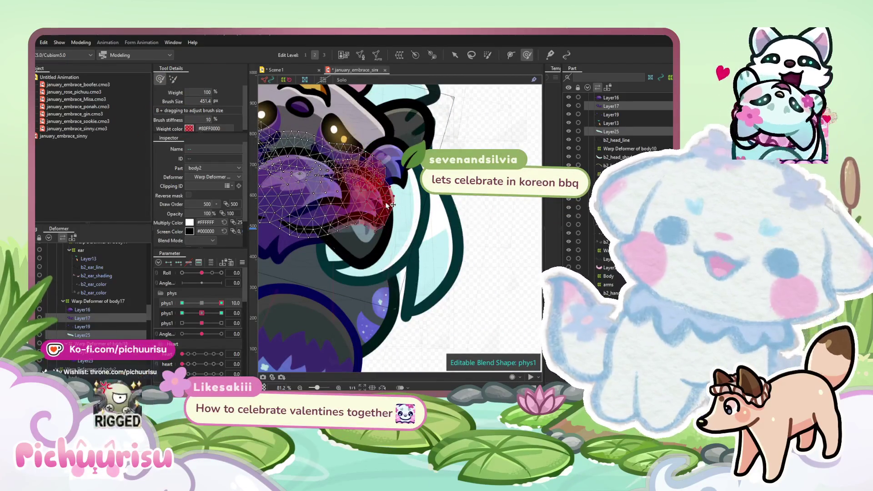
# Set the second phys1 parameter to 10 and deform the paws mesh near the face.
pyautogui.moveTo(245, 305); pyautogui.dragTo(319, 295)
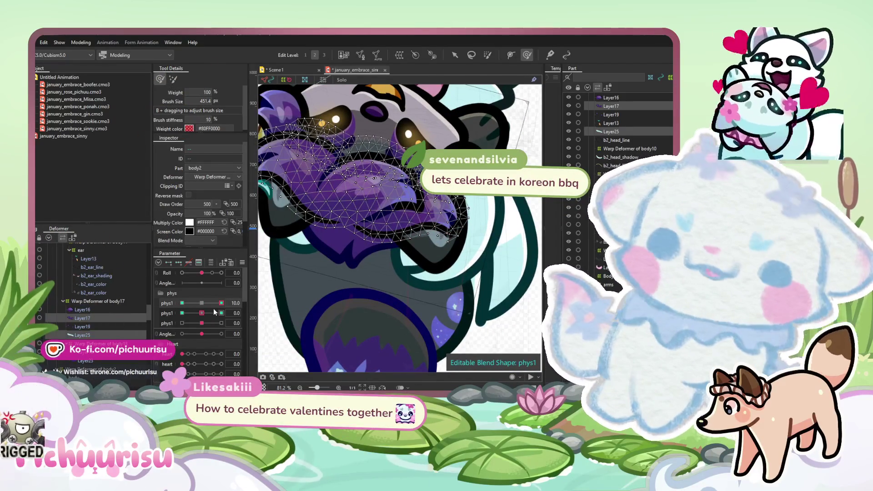
pyautogui.click(202, 303)
pyautogui.click(221, 313)
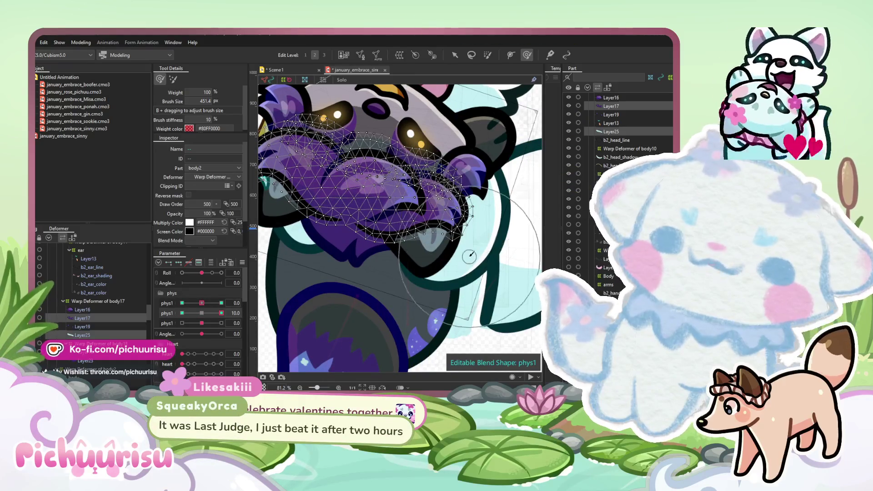
pyautogui.moveTo(201, 303); pyautogui.dragTo(202, 303)
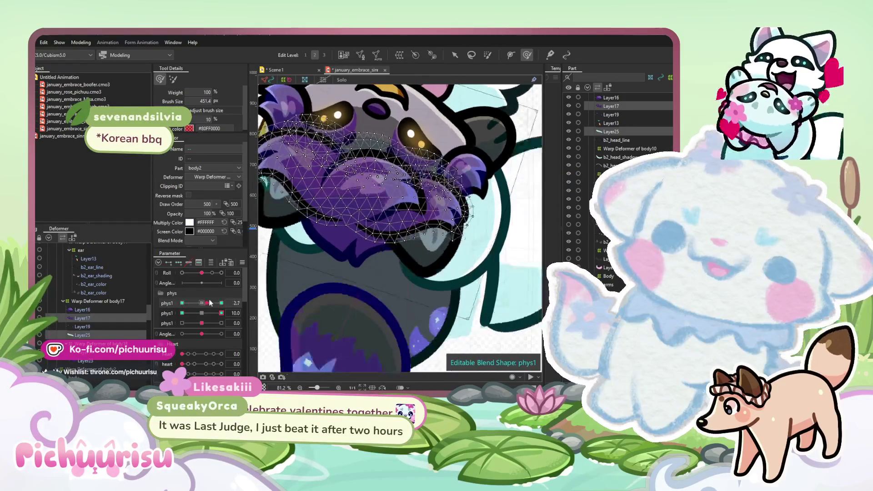
pyautogui.moveTo(455, 195)
pyautogui.mouseDown()
pyautogui.moveTo(457, 237)
pyautogui.moveTo(548, 278)
pyautogui.mouseUp()
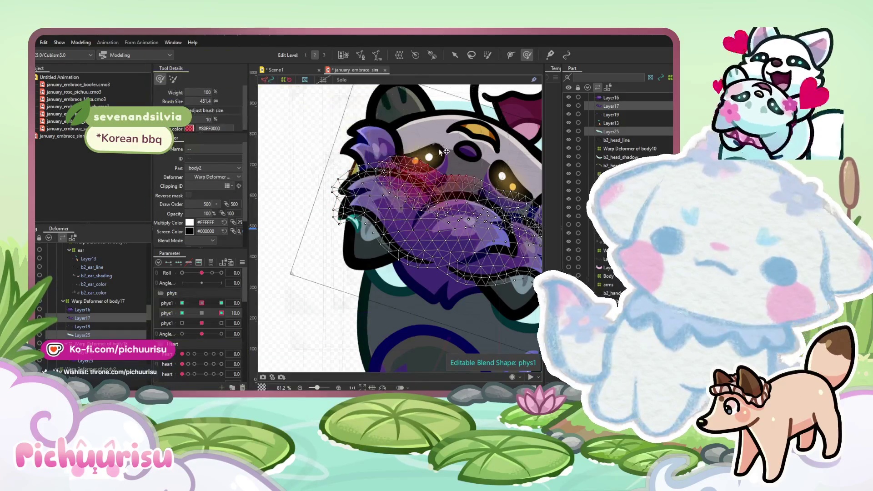
pyautogui.scroll(-3, 314, 241)
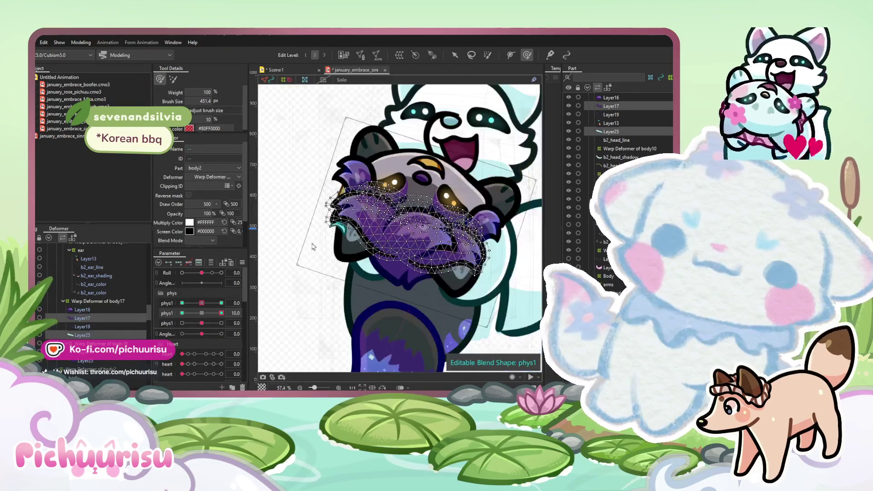
# Set both phys1 parameters to -10 and review another part of the paws.
pyautogui.click(182, 313)
pyautogui.scroll(6, 373, 276)
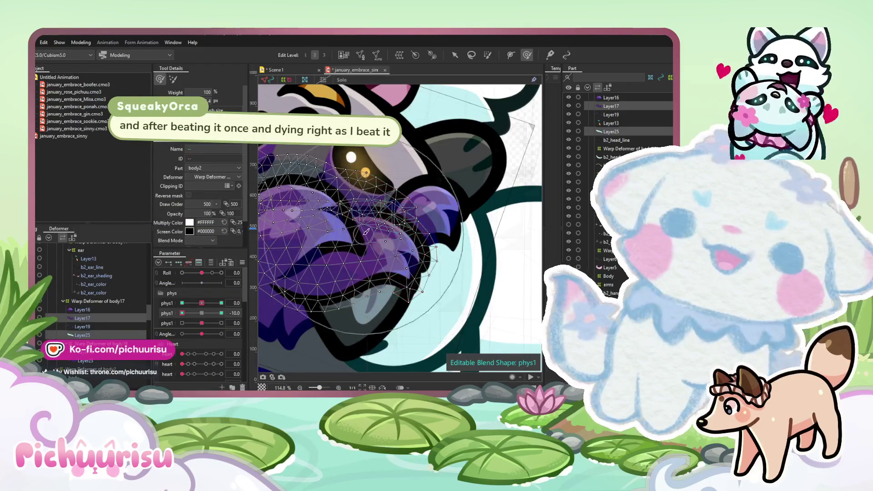
pyautogui.moveTo(443, 275); pyautogui.dragTo(427, 202)
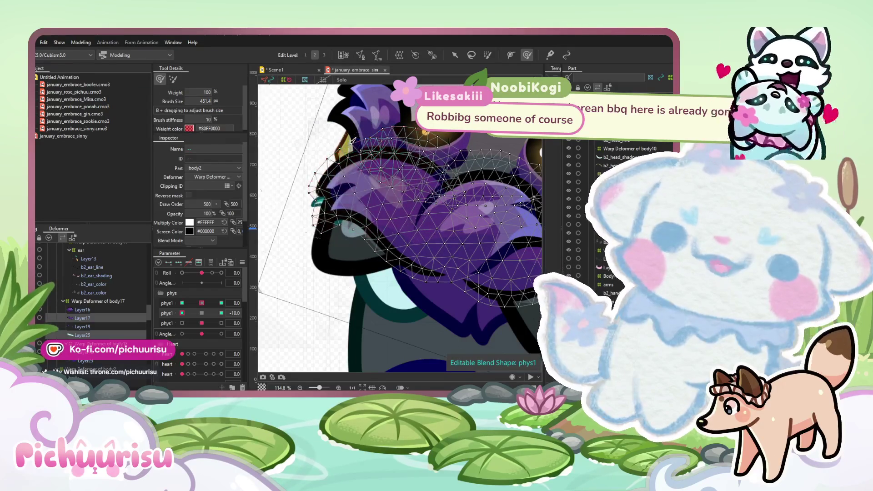
pyautogui.scroll(-3, 381, 174)
pyautogui.click(221, 303)
pyautogui.moveTo(221, 303); pyautogui.dragTo(182, 287)
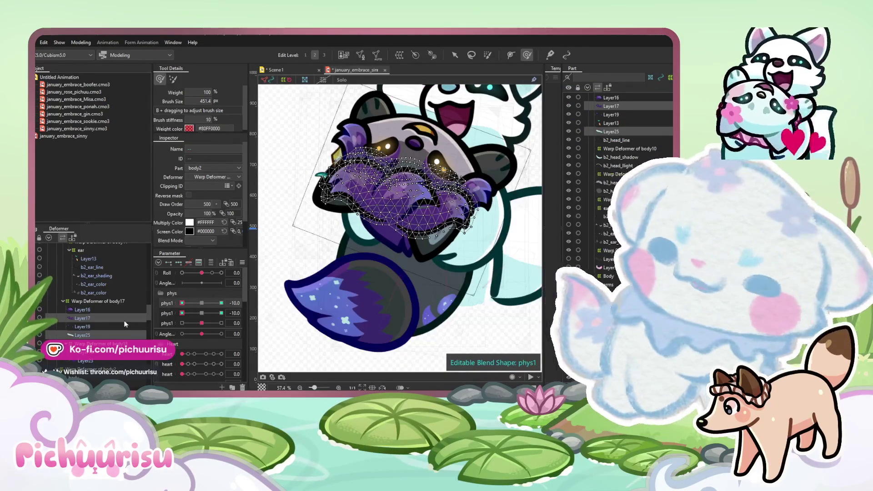
pyautogui.click(83, 326)
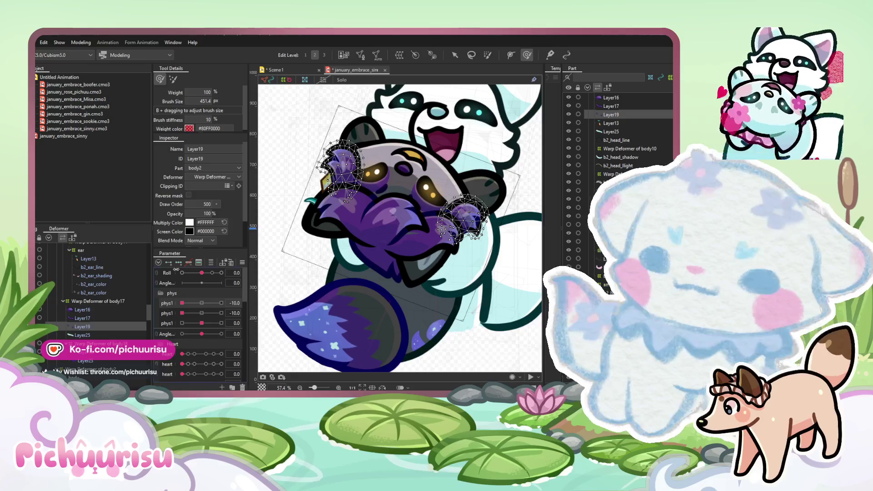
# Shape Layer19's tufts with the first phys1 parameter at 10 and -10, then reset it to neutral.
pyautogui.moveTo(182, 303); pyautogui.dragTo(242, 305)
pyautogui.scroll(3, 520, 183)
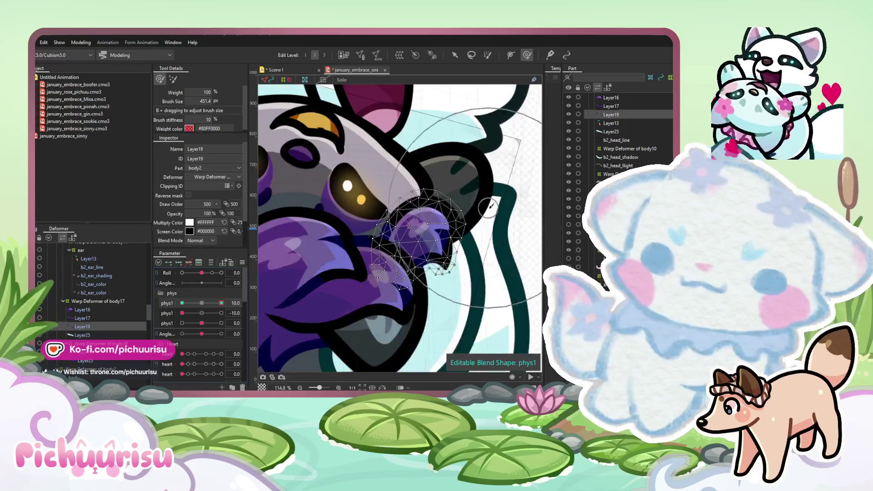
pyautogui.moveTo(409, 159); pyautogui.dragTo(466, 186)
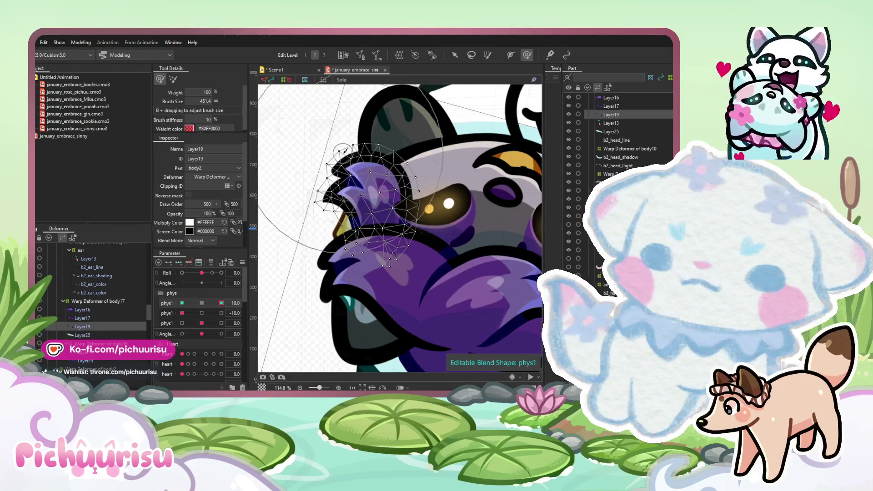
pyautogui.moveTo(209, 302); pyautogui.dragTo(180, 303)
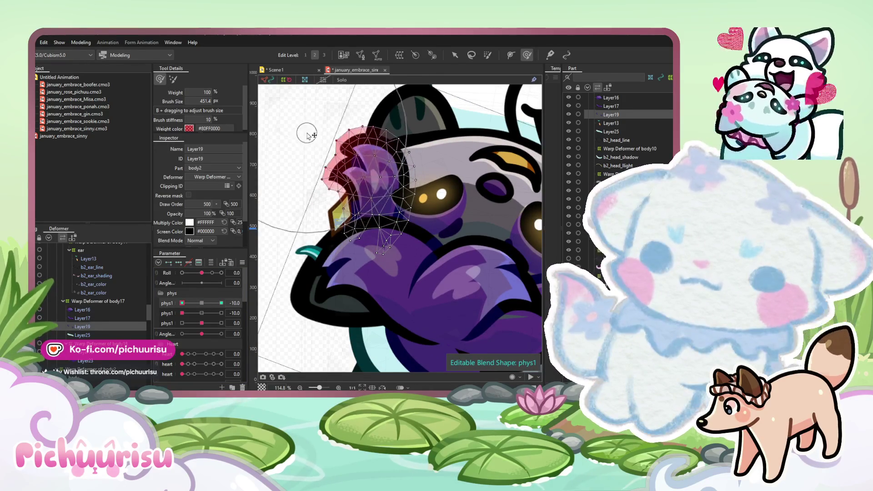
pyautogui.moveTo(373, 112); pyautogui.dragTo(518, 252)
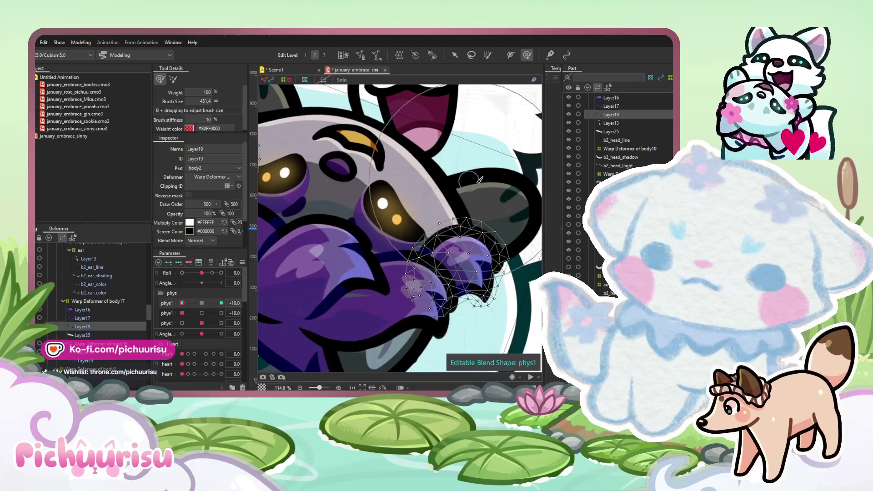
pyautogui.scroll(-5, 518, 253)
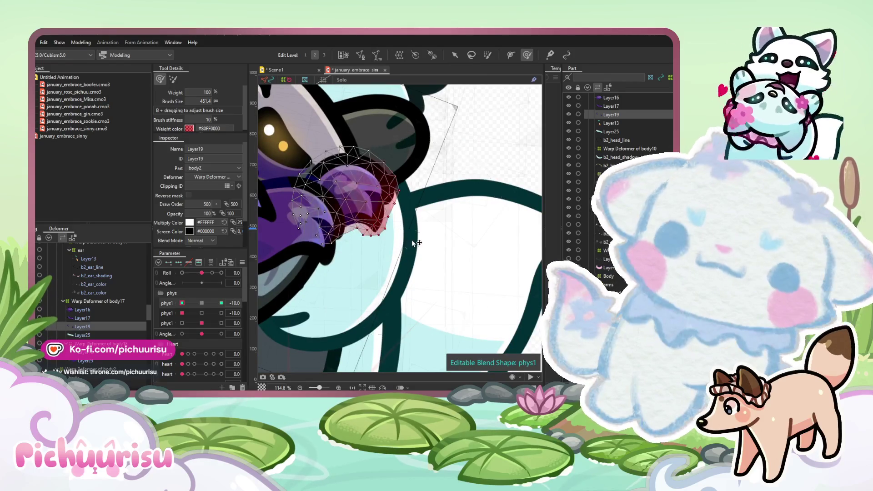
pyautogui.click(200, 302)
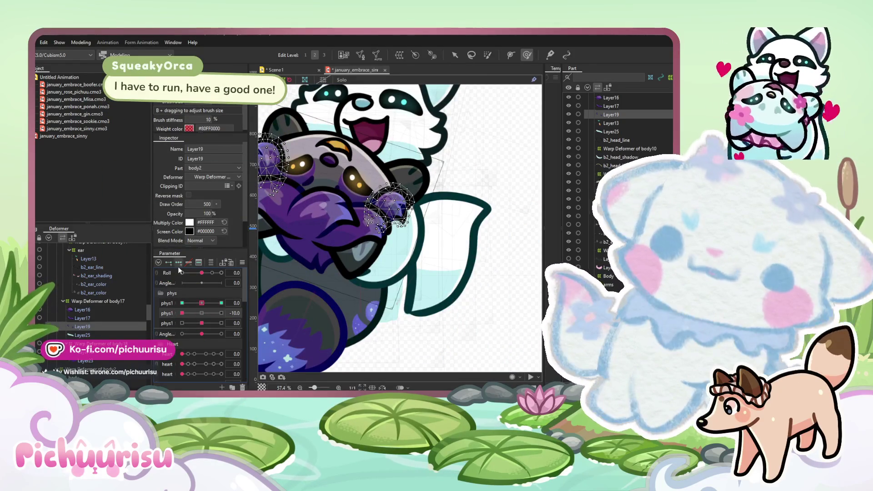
# Set the second phys1 parameter to 10 to shape Layer19's tufts at its maximum.
pyautogui.click(221, 312)
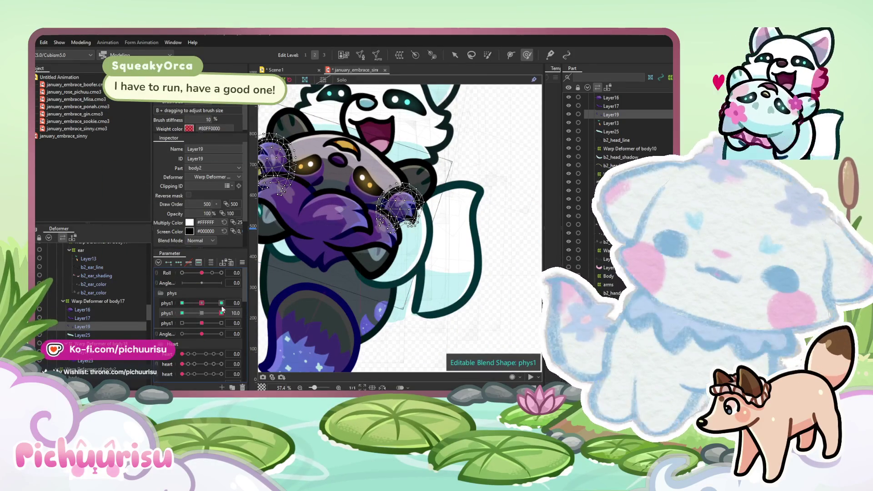
pyautogui.click(202, 313)
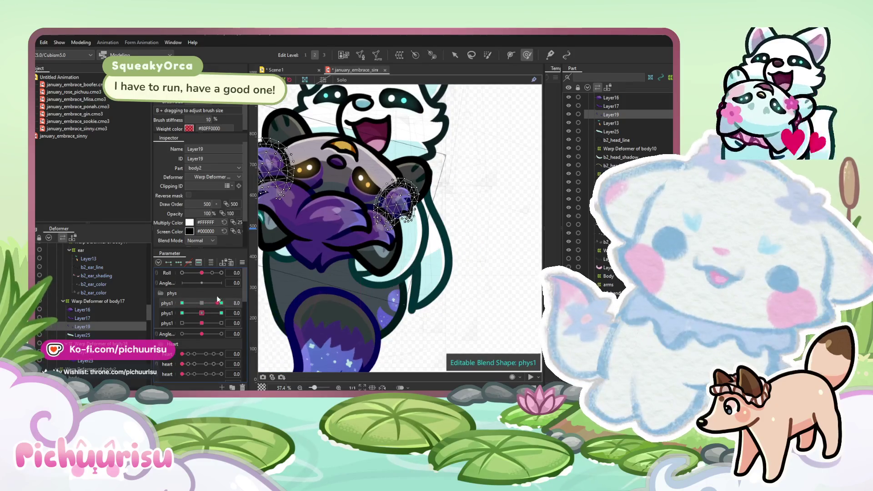
pyautogui.click(221, 313)
pyautogui.scroll(3, 422, 209)
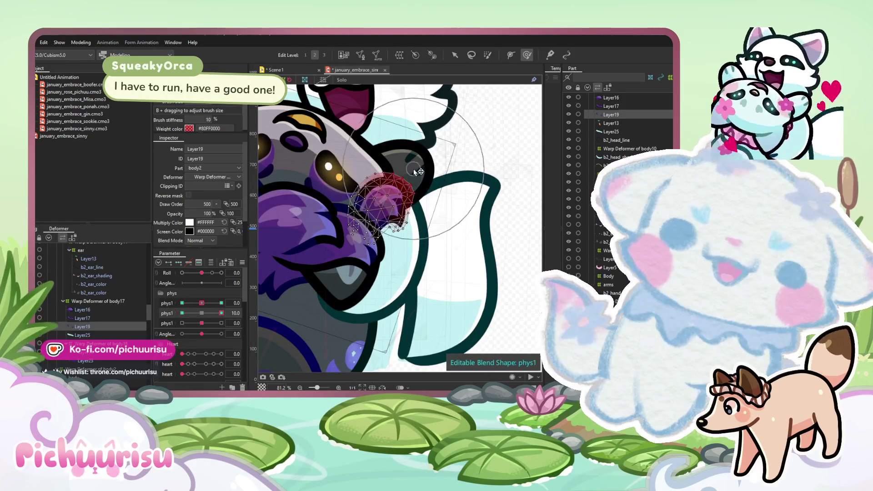
pyautogui.scroll(3, 445, 217)
pyautogui.moveTo(444, 216); pyautogui.dragTo(519, 232)
pyautogui.scroll(-3, 519, 232)
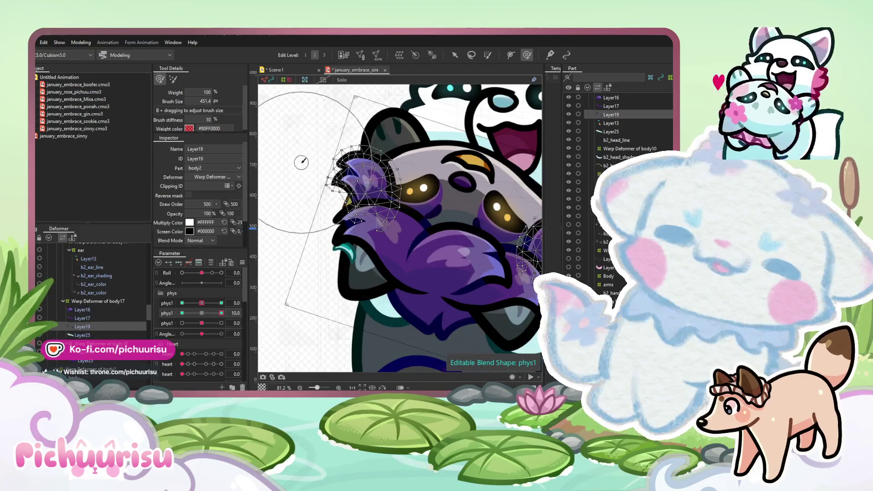
# Shape the right-hand tuft at second phys1 -10, reset it to neutral, and select b2_ear_color.
pyautogui.click(182, 313)
pyautogui.scroll(3, 307, 160)
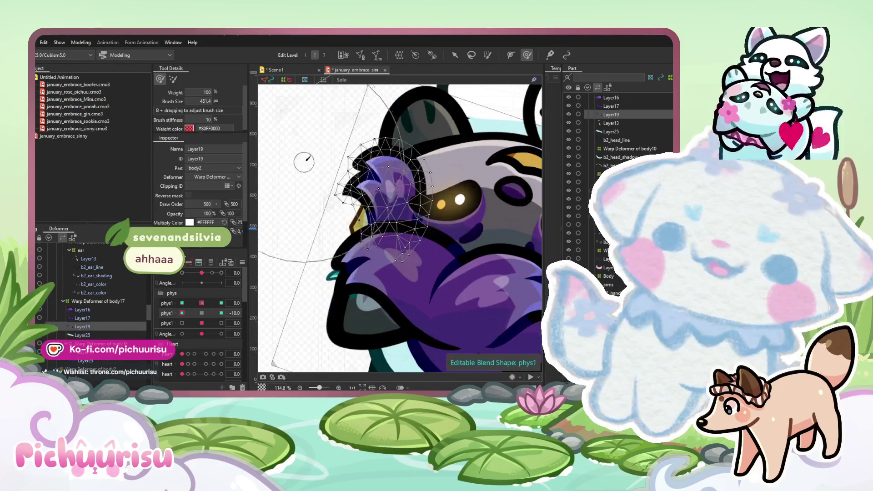
pyautogui.moveTo(347, 126); pyautogui.dragTo(415, 137)
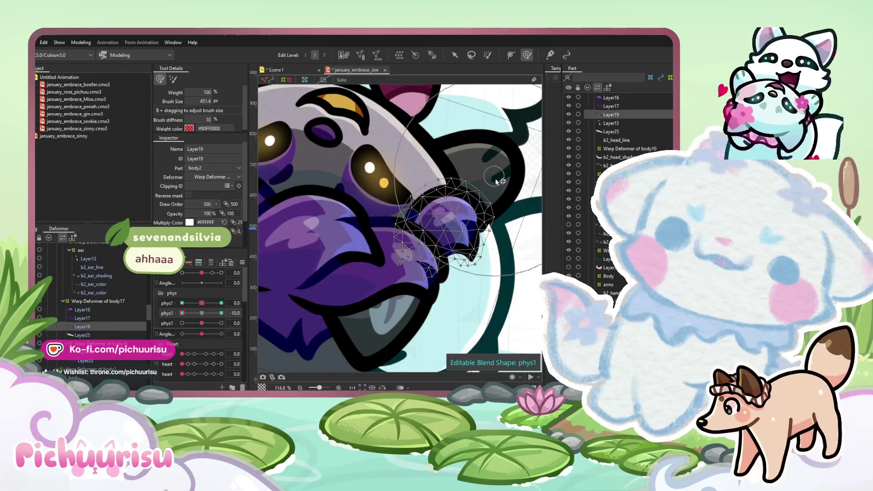
pyautogui.scroll(-2, 484, 227)
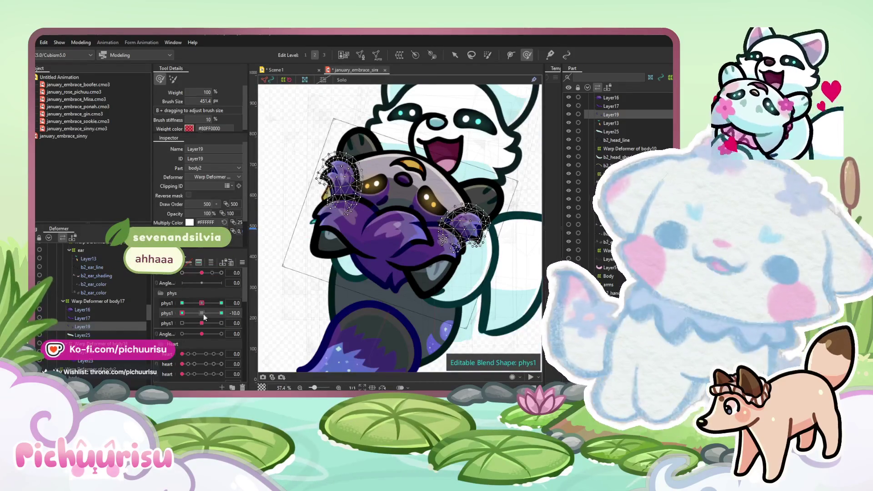
pyautogui.click(202, 312)
pyautogui.click(97, 291)
pyautogui.scroll(3, 97, 293)
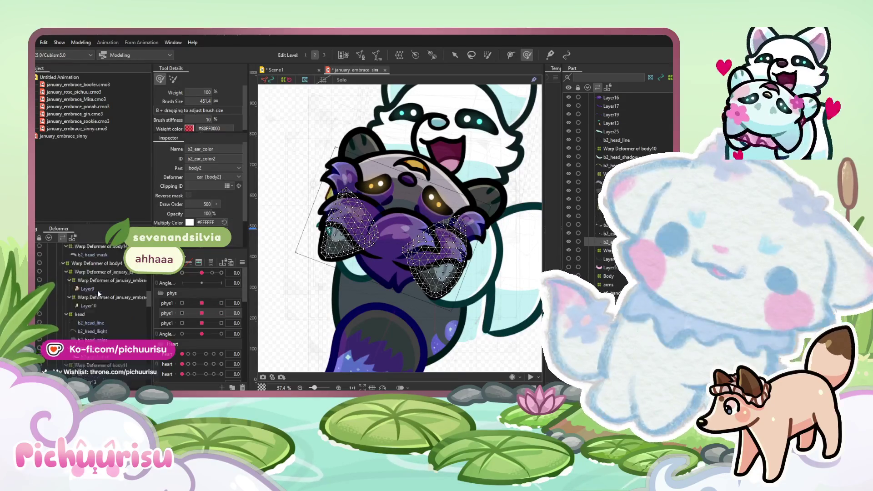